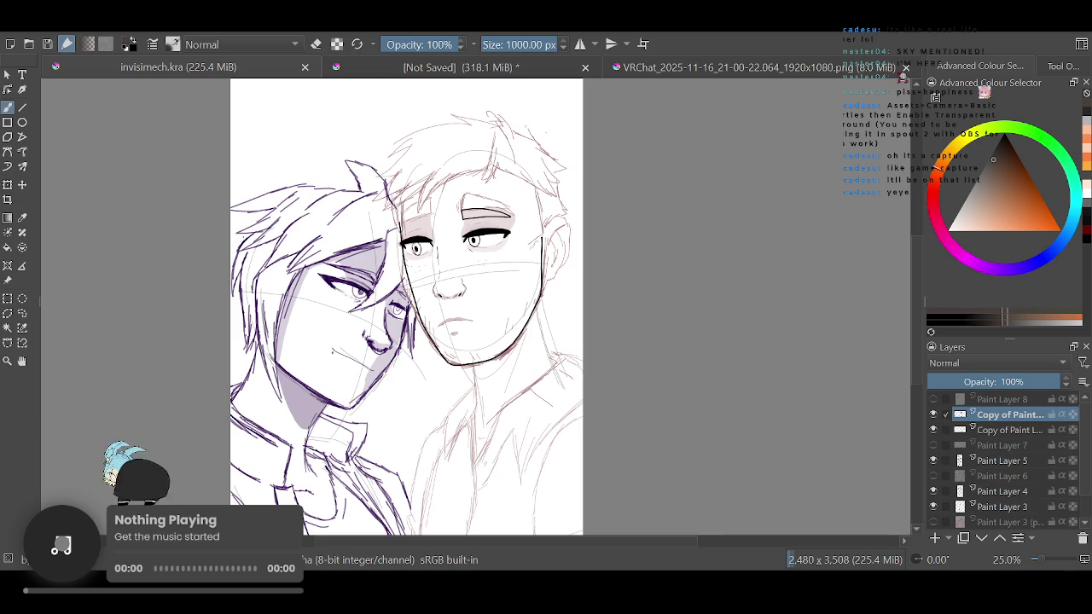
Bring VTube Studio forward and dismiss the transparent-background and WiFi streaming notices
key("alt+Tab")
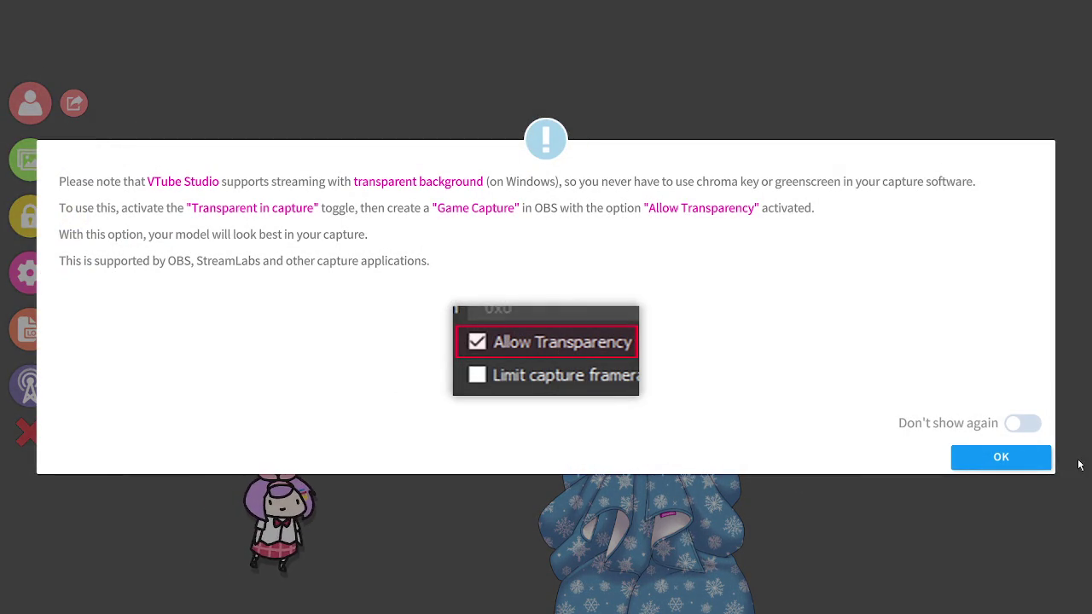
left_click(972, 454)
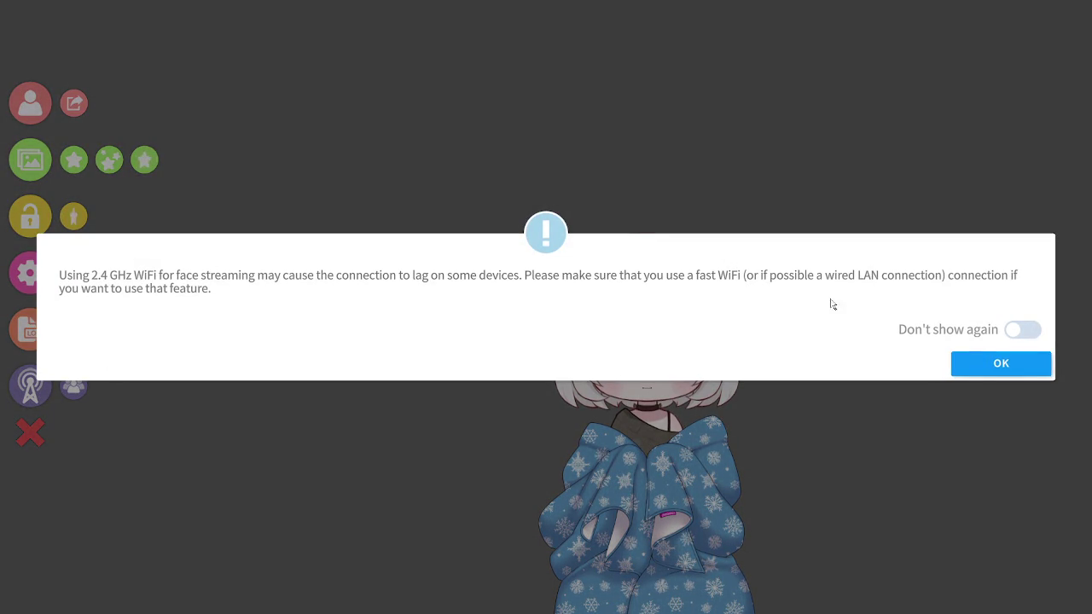
left_click(967, 363)
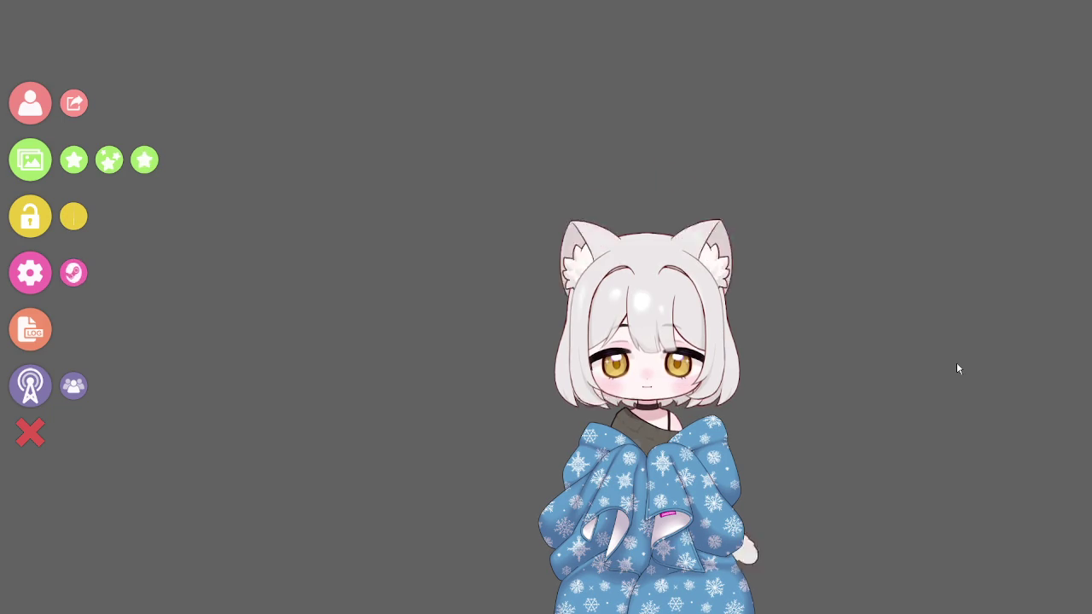
Turn Camera ON in the Settings camera tab and dismiss the webcam warm-up notice
left_click(38, 263)
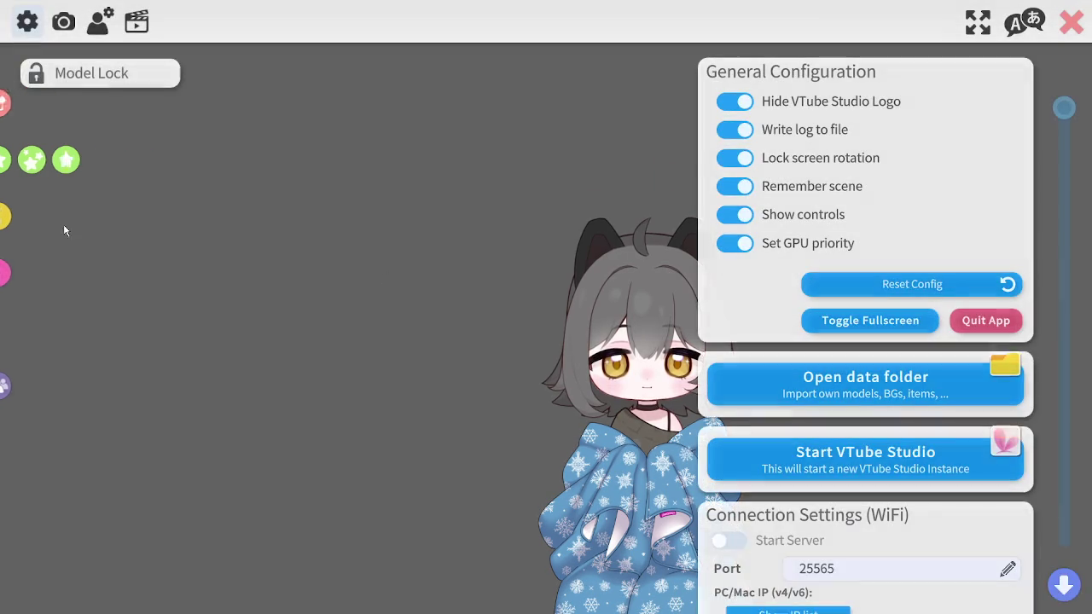
left_click(63, 21)
left_click(770, 399)
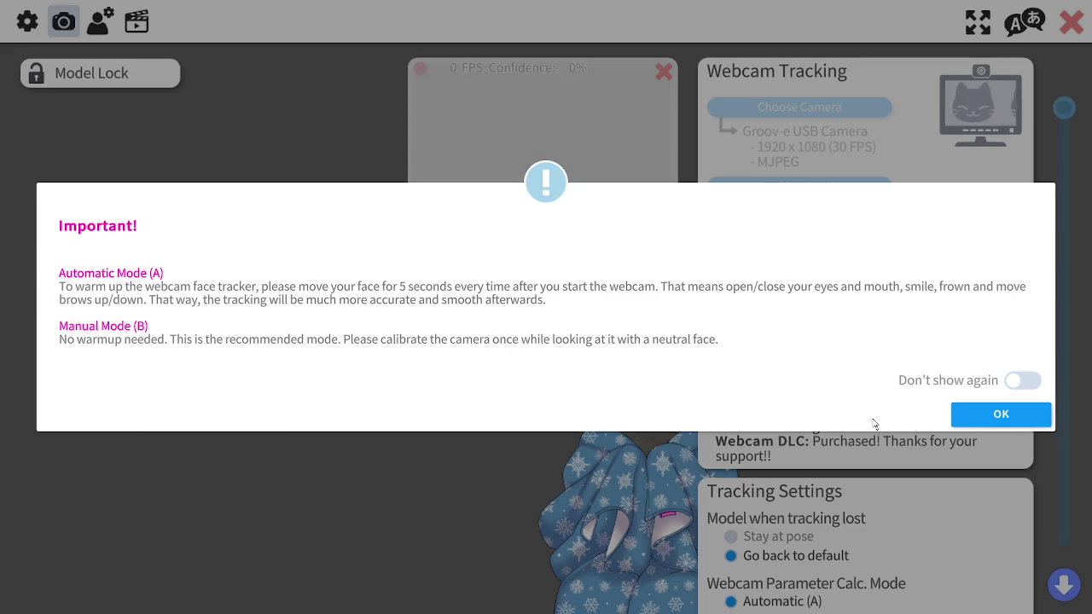
left_click(983, 414)
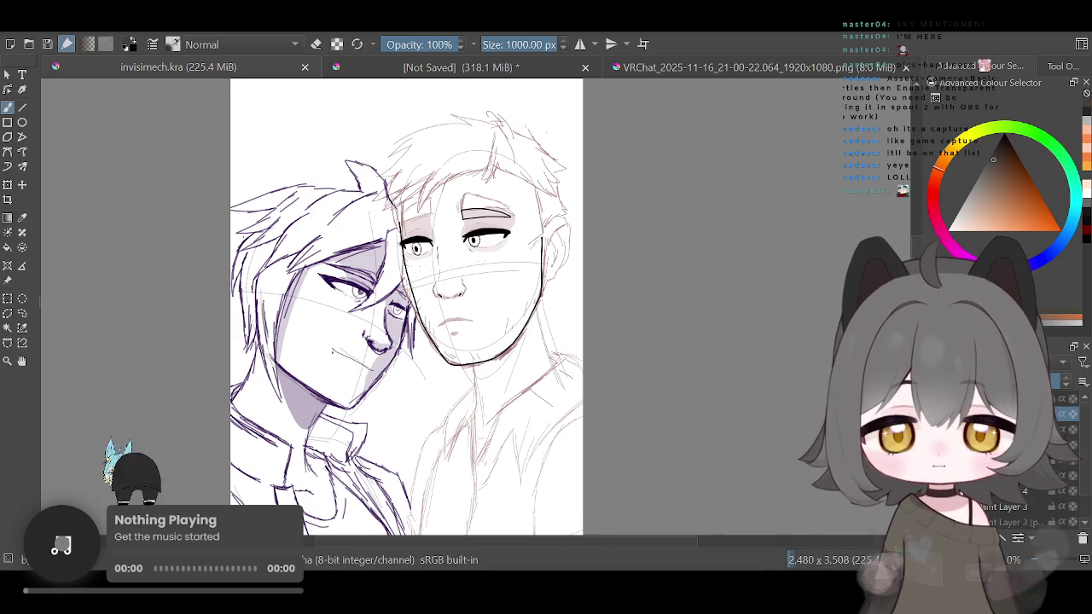
key("ctrl+z")
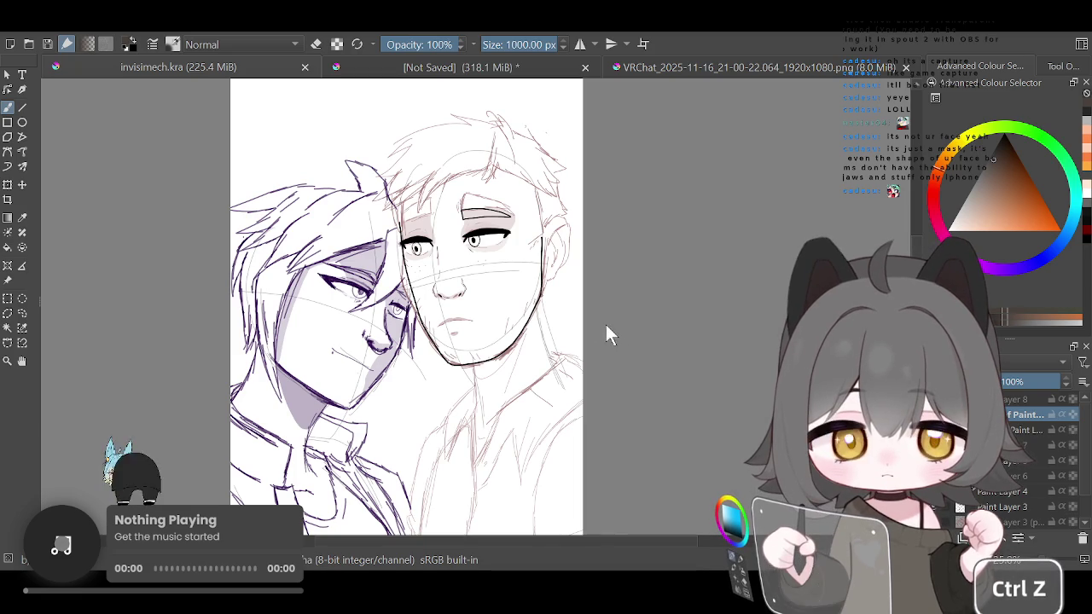
Bring the toolbar brush Size down from 1000 px to 9.13 px
scroll(460, 336, "down", 2)
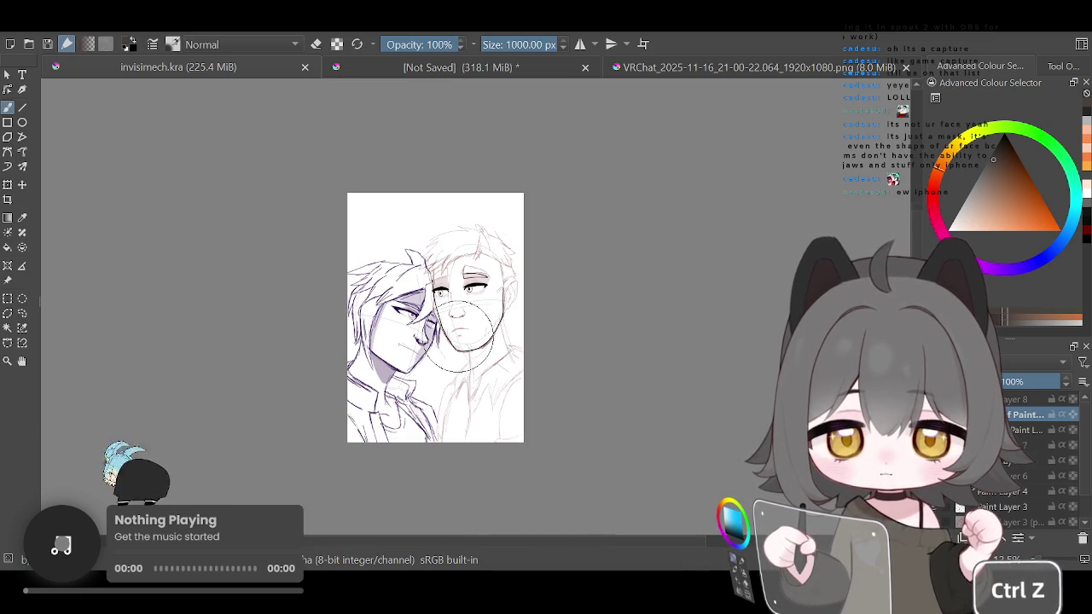
scroll(460, 336, "up", 1)
scroll(460, 337, "down", 1)
key("ctrl+z")
scroll(512, 316, "up", 3)
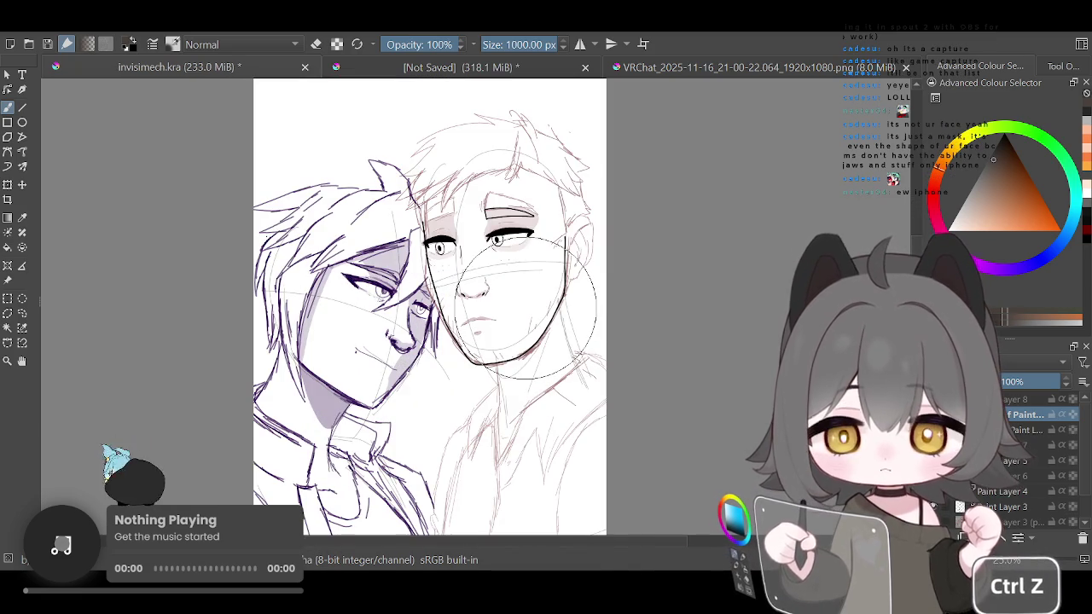
left_click_drag(488, 45, 502, 45)
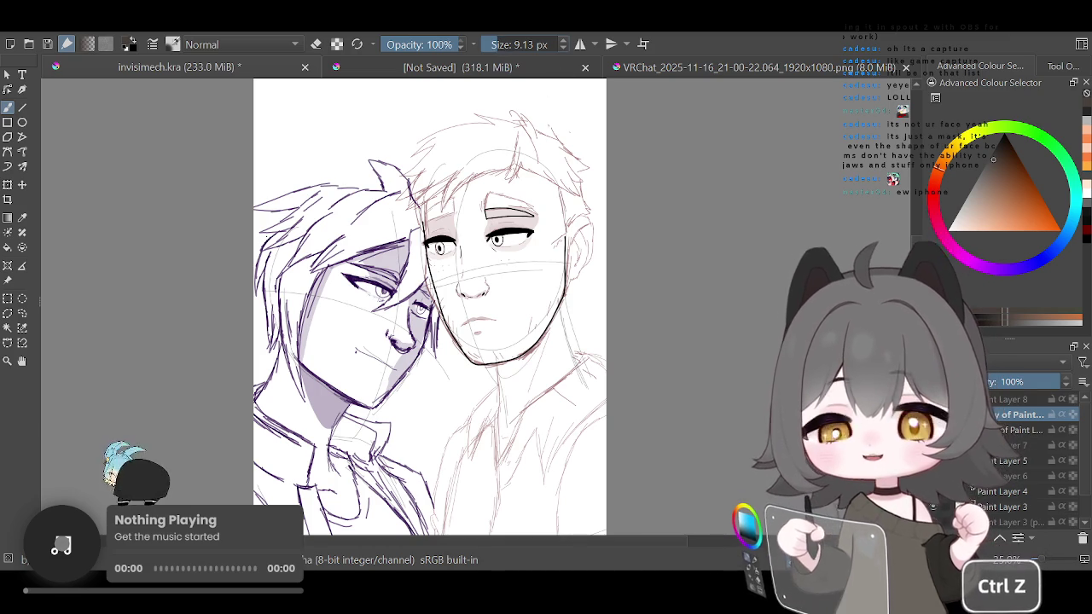
Ink the right character's brow, lash lines, eyes and jawline in black, undoing the last stroke
scroll(429, 307, "down", 5)
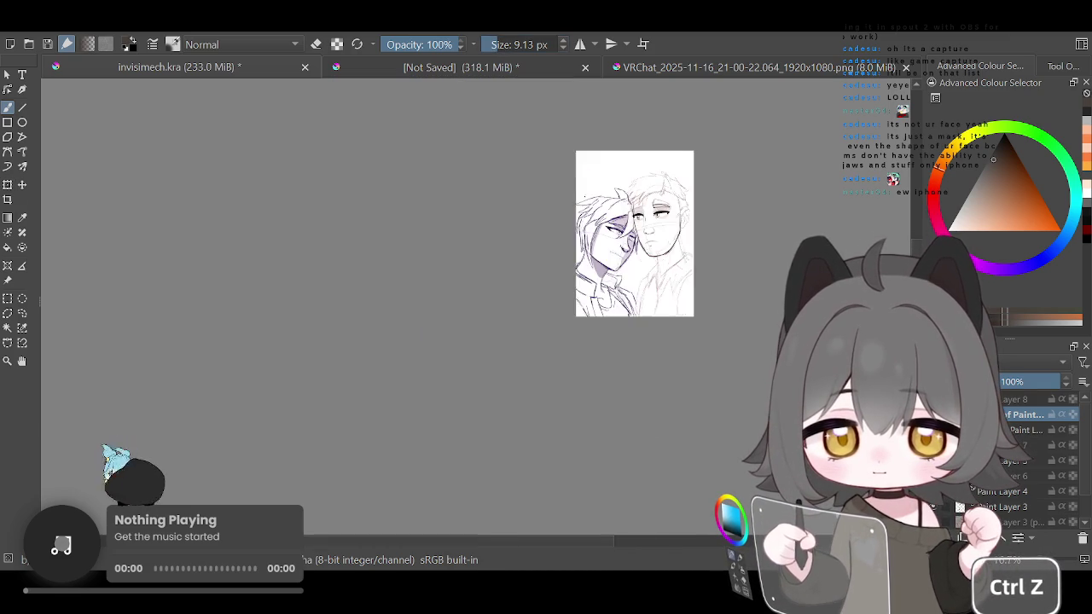
scroll(548, 209, "up", 2)
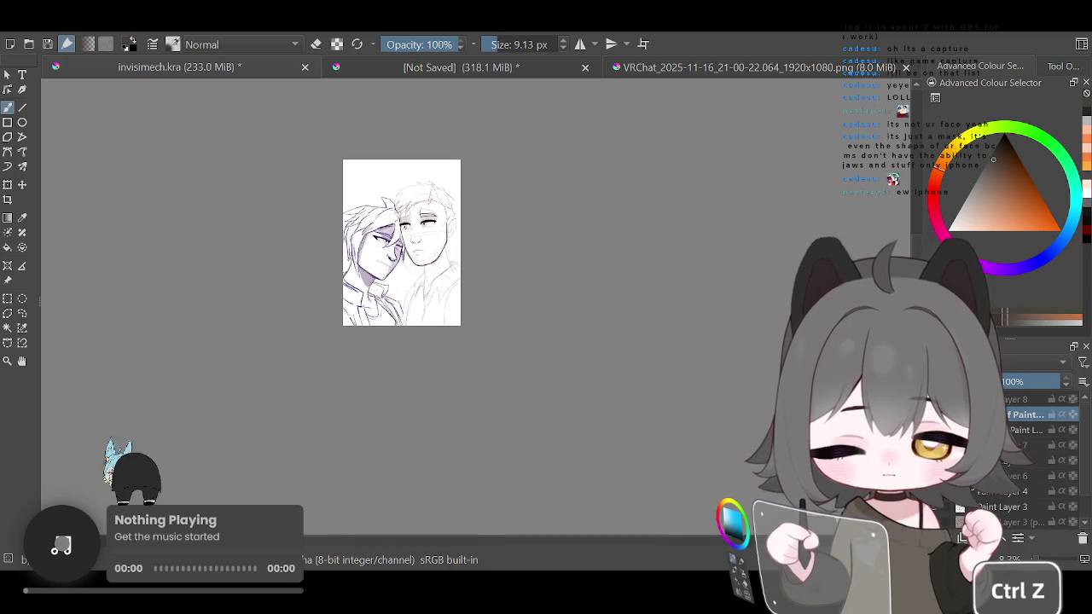
scroll(401, 256, "up", 2)
scroll(461, 307, "up", 3)
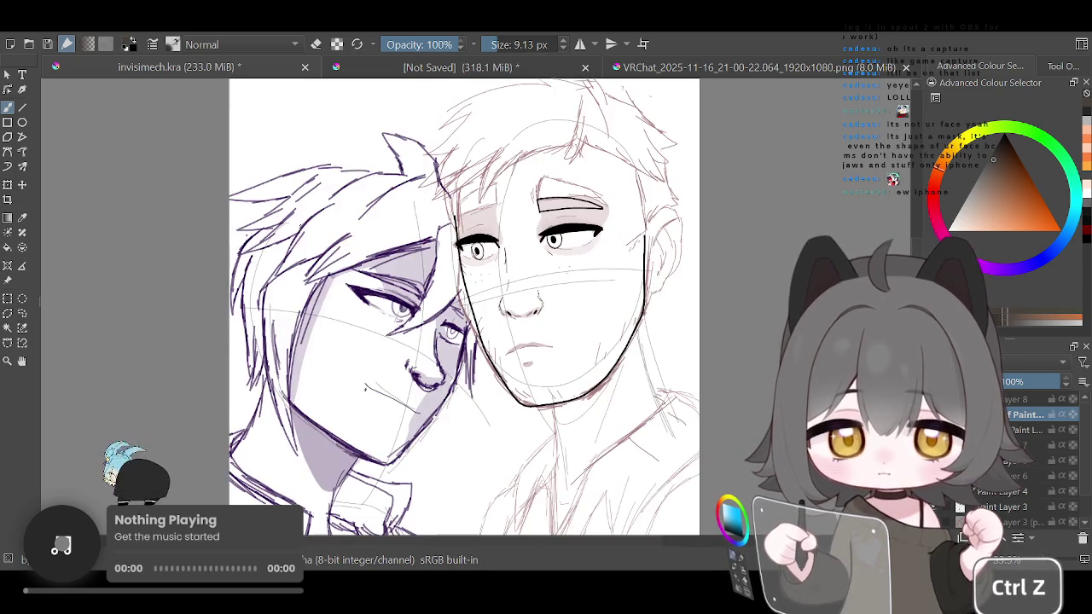
scroll(460, 307, "down", 2)
scroll(461, 307, "up", 2)
scroll(460, 307, "up", 2)
scroll(499, 179, "up", 2)
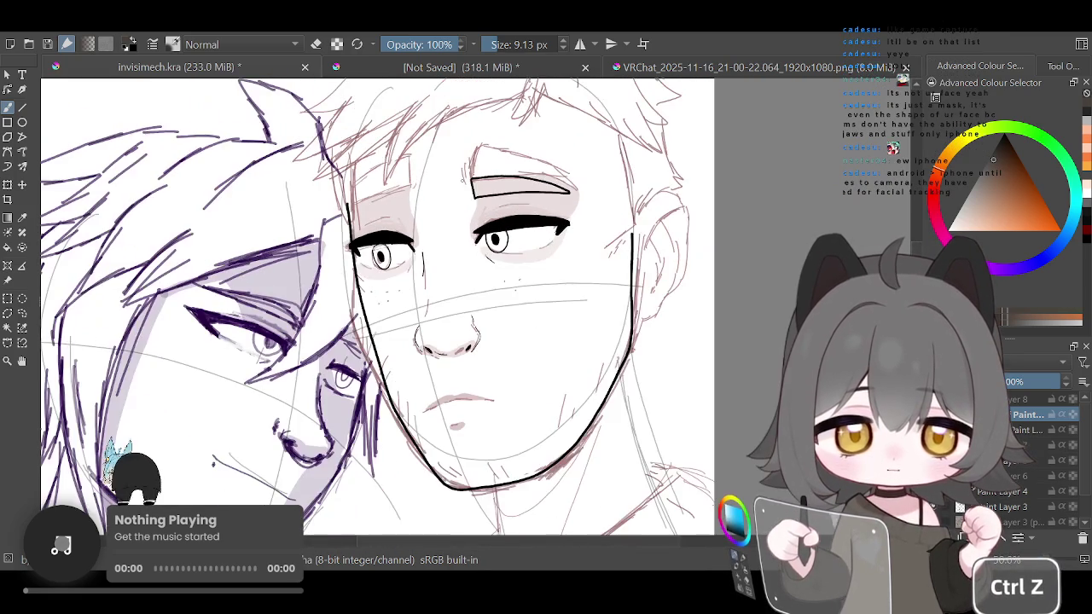
scroll(511, 162, "up", 1)
scroll(525, 152, "up", 2)
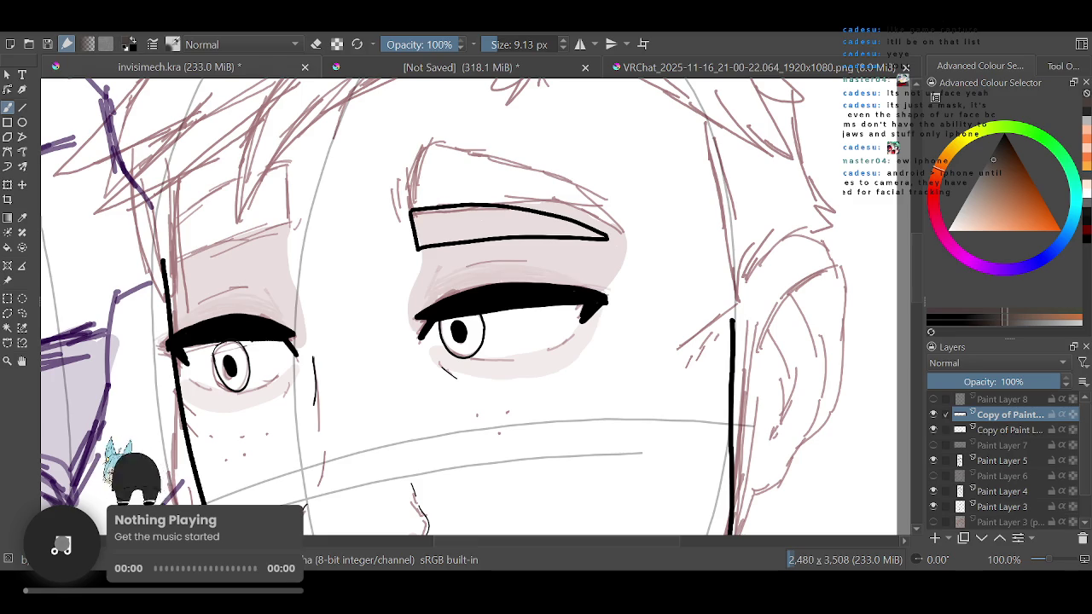
key("ctrl+z")
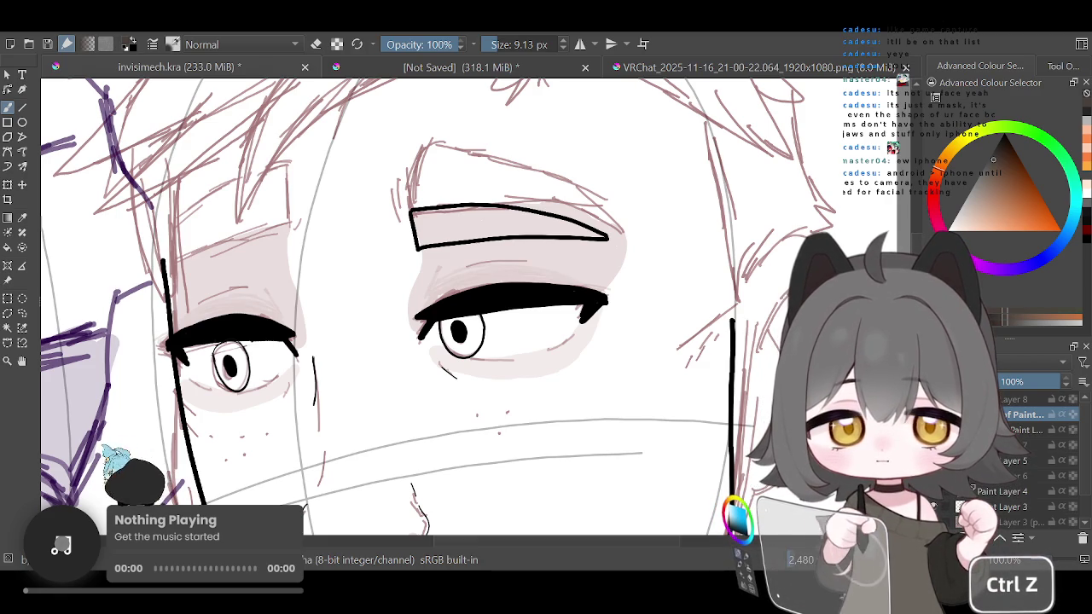
Zoom around the face and switch the brush to eraser mode
scroll(323, 170, "down", 1)
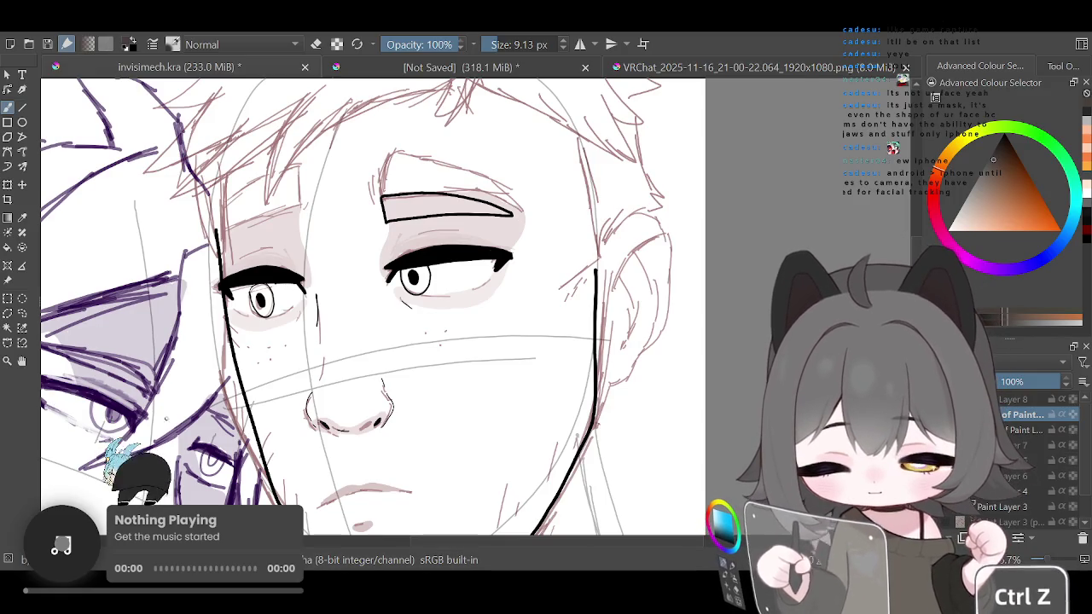
scroll(499, 271, "down", 2)
scroll(448, 262, "up", 2)
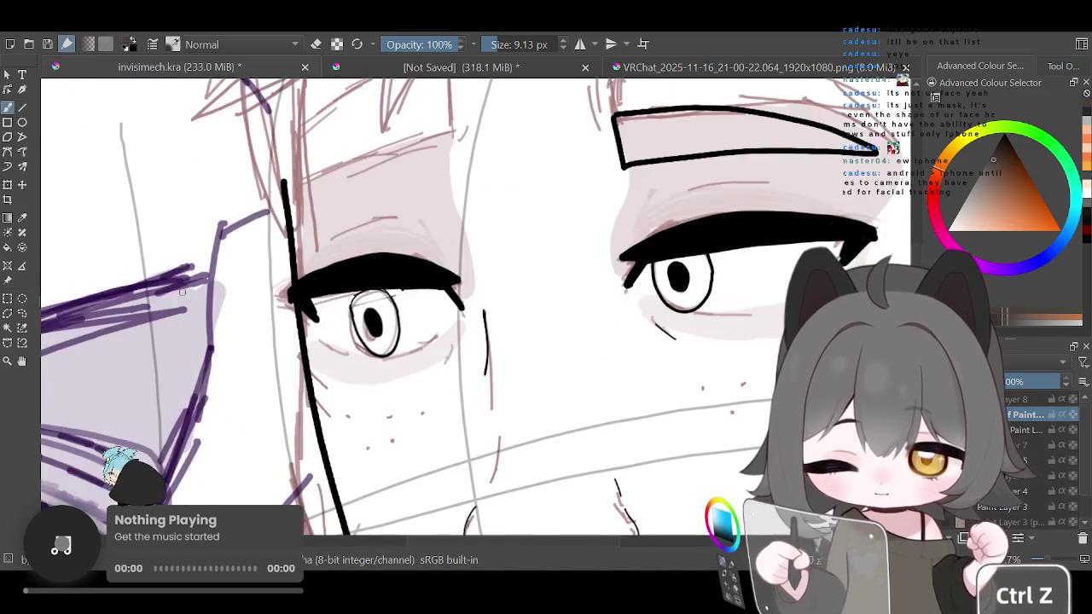
scroll(448, 262, "up", 2)
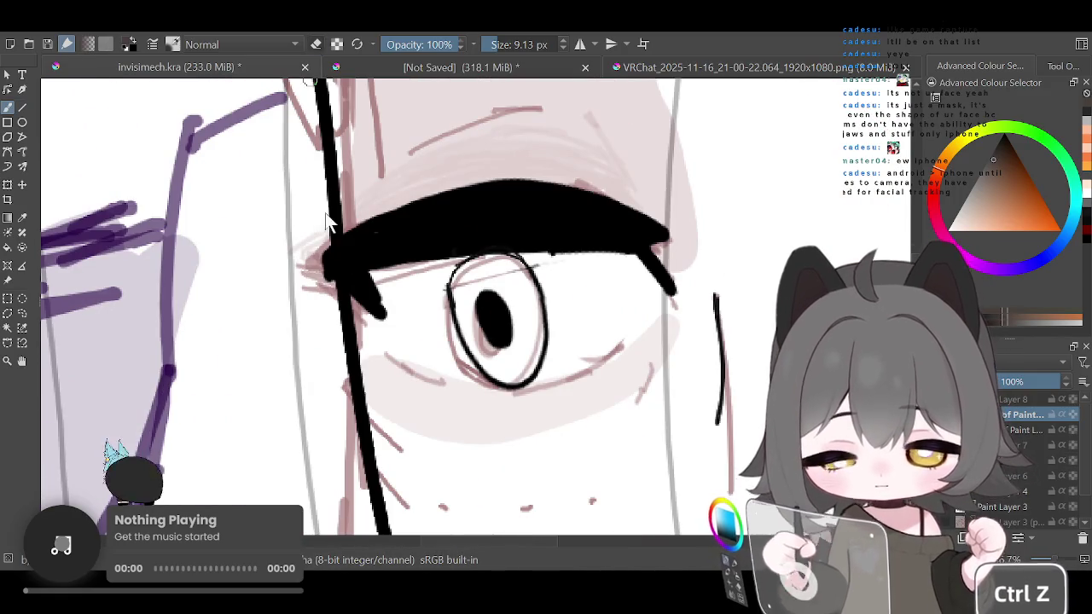
key("e")
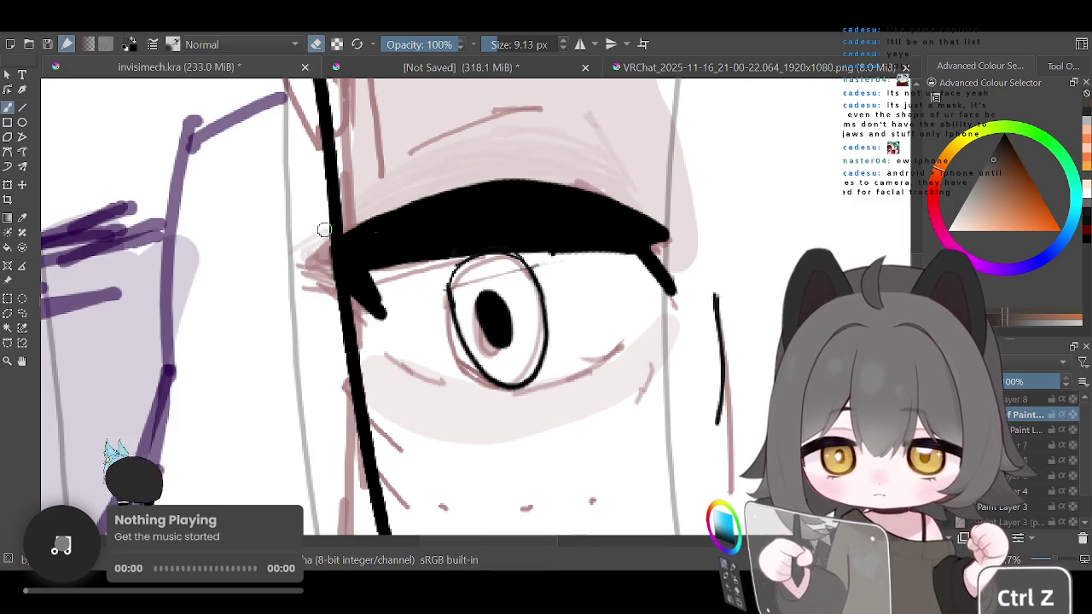
Return to painting, thin the brush to 3.33 px, and zoom in on the right eye
scroll(414, 362, "down", 3)
scroll(414, 361, "down", 2)
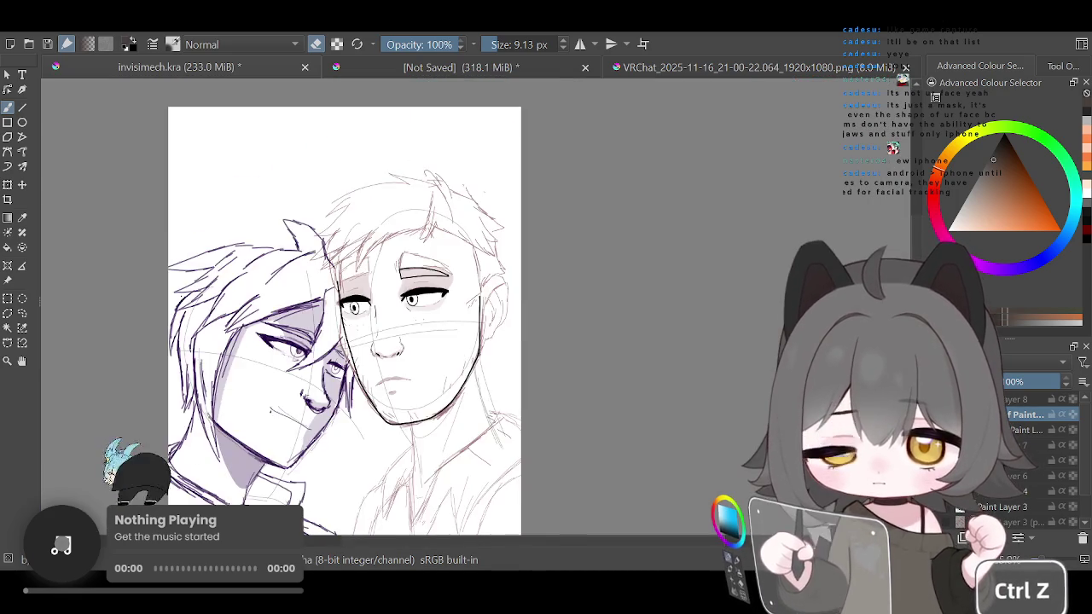
scroll(414, 361, "up", 2)
scroll(414, 361, "up", 2)
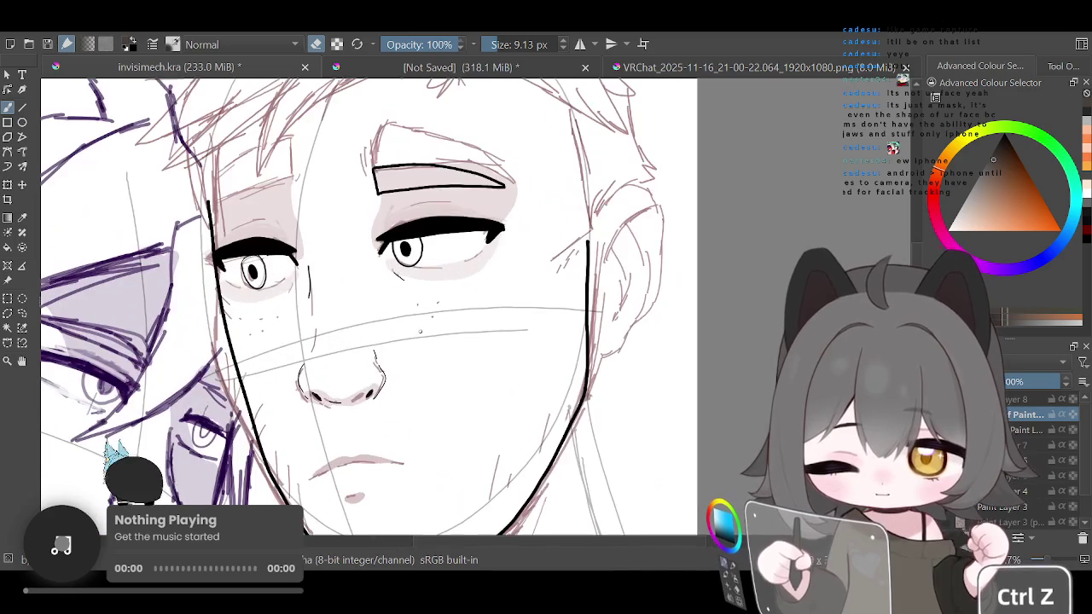
left_click(318, 42)
left_click(493, 46)
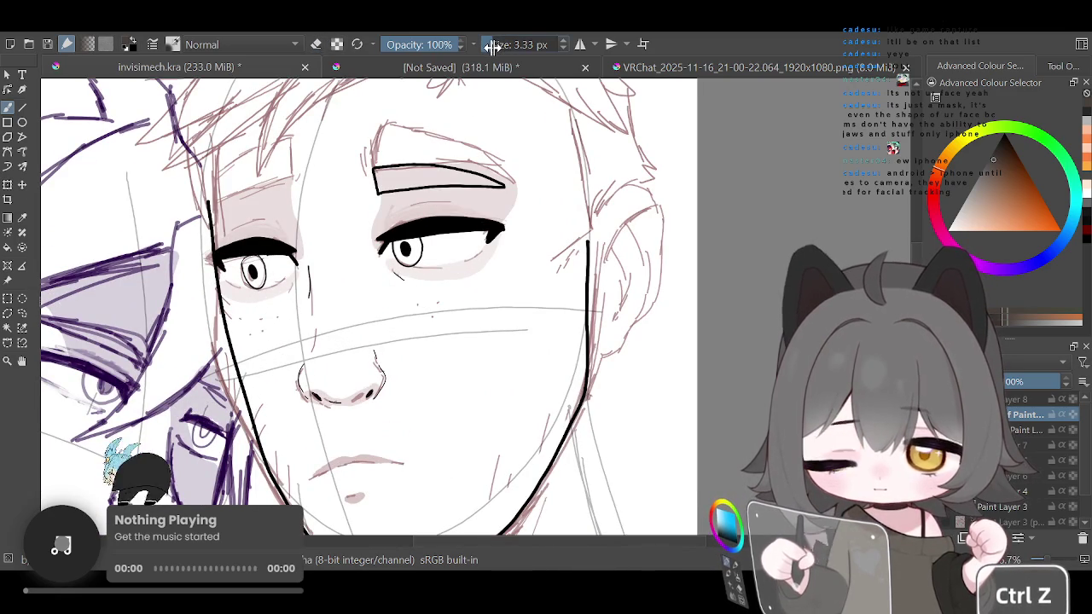
key("minus")
key("plus")
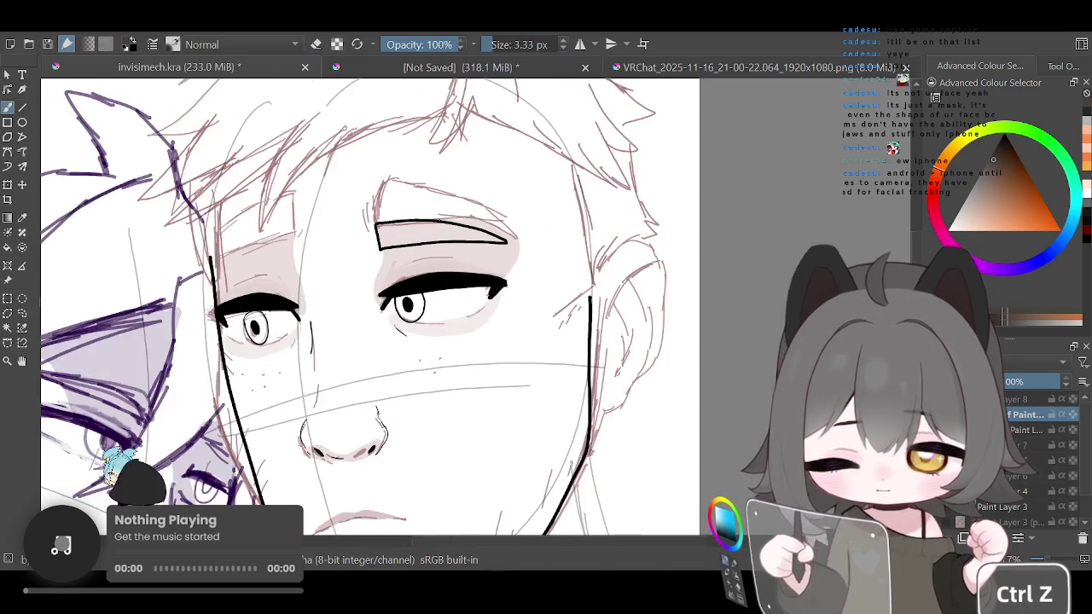
key("plus")
Select the inked eyebrow with a freehand selection, after trying an elliptical one
left_click(10, 315)
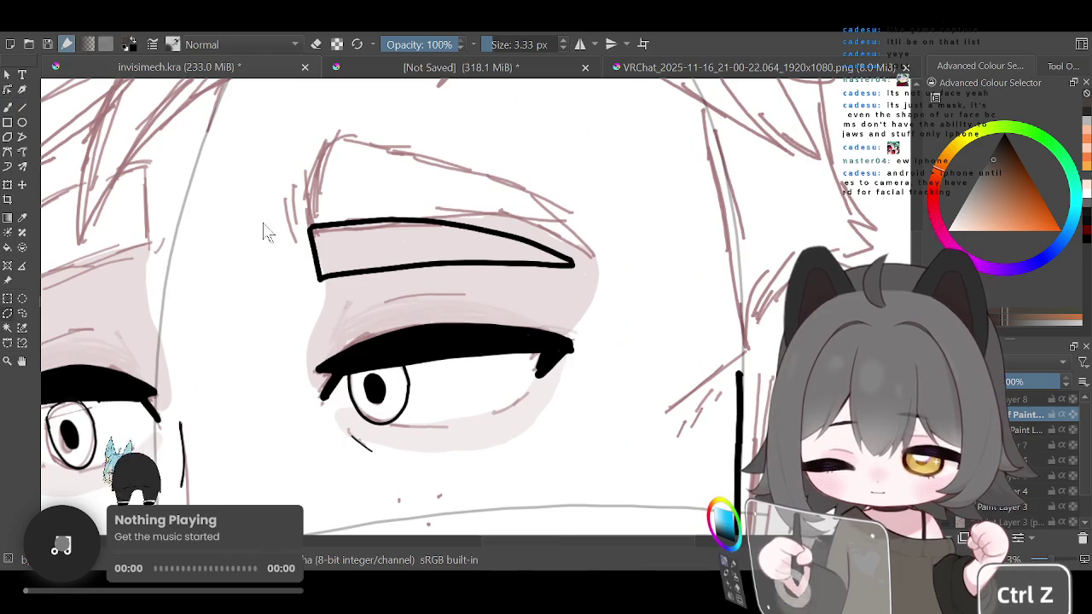
left_click(22, 299)
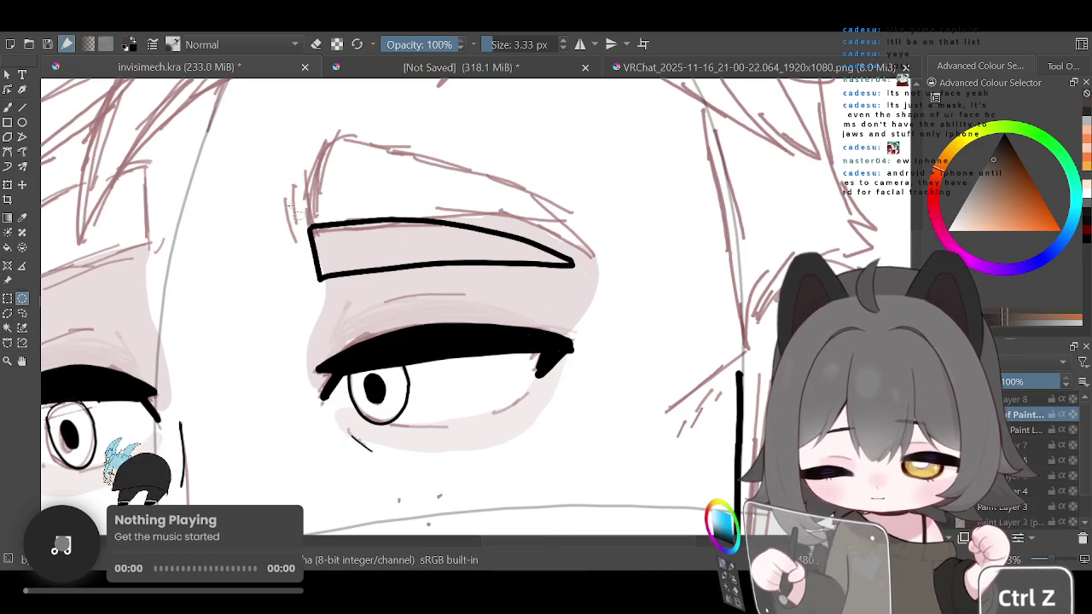
left_click_drag(315, 182, 223, 257)
left_click(22, 313)
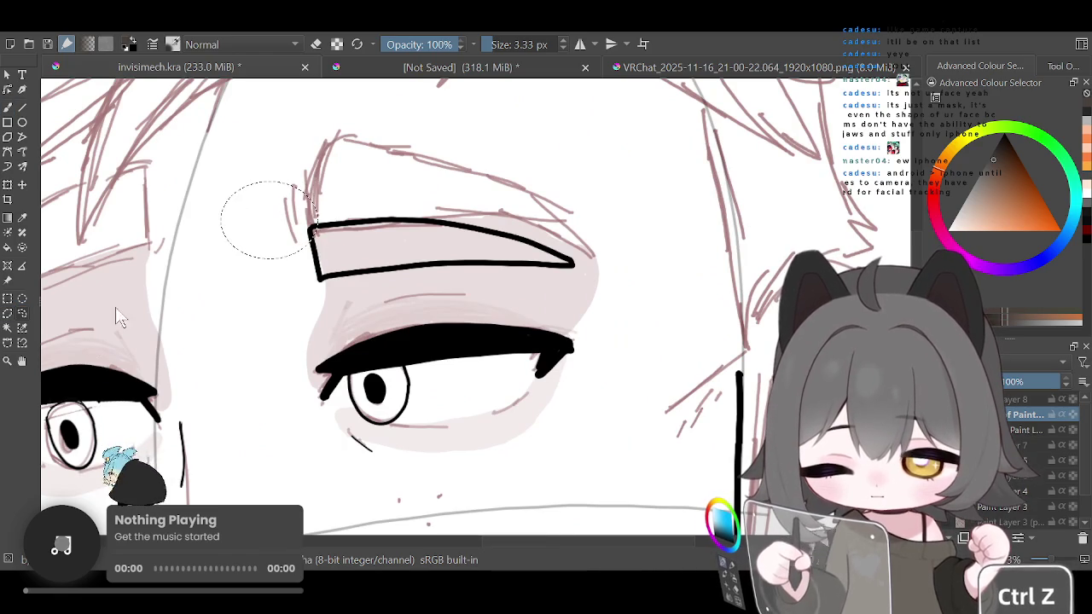
mouse_move(314, 181)
left_mouse_down()
mouse_move(350, 301)
mouse_move(286, 181)
left_mouse_up()
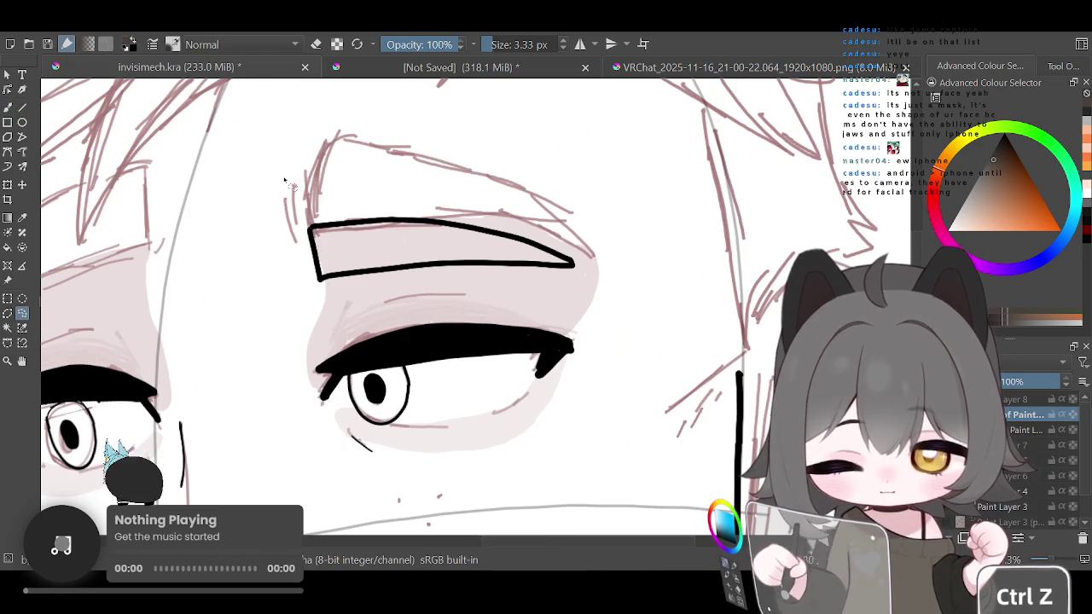
scroll(286, 181, "down", 3)
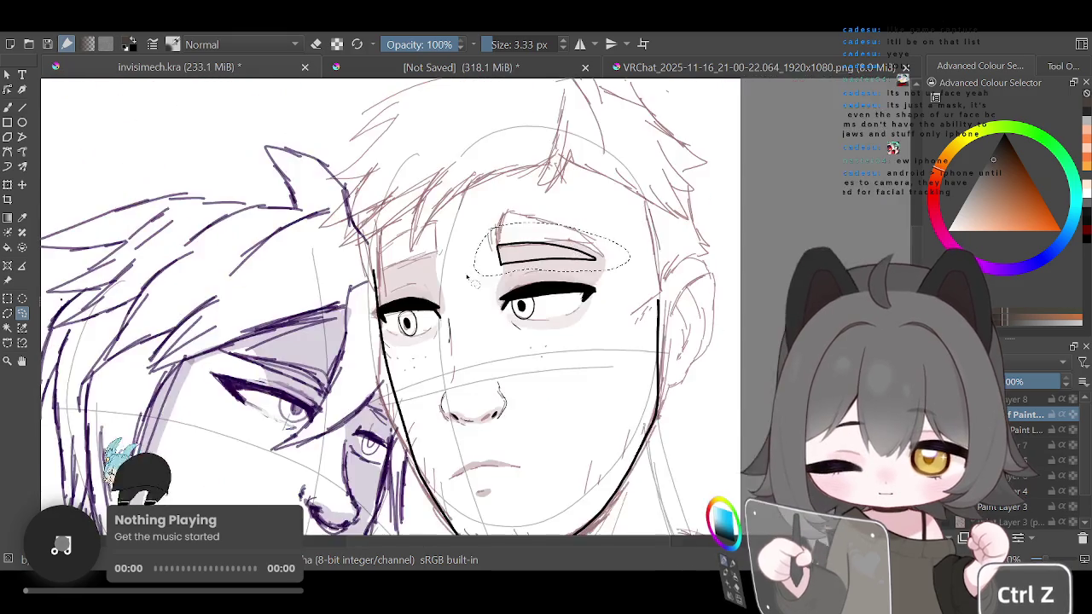
scroll(287, 180, "up", 2)
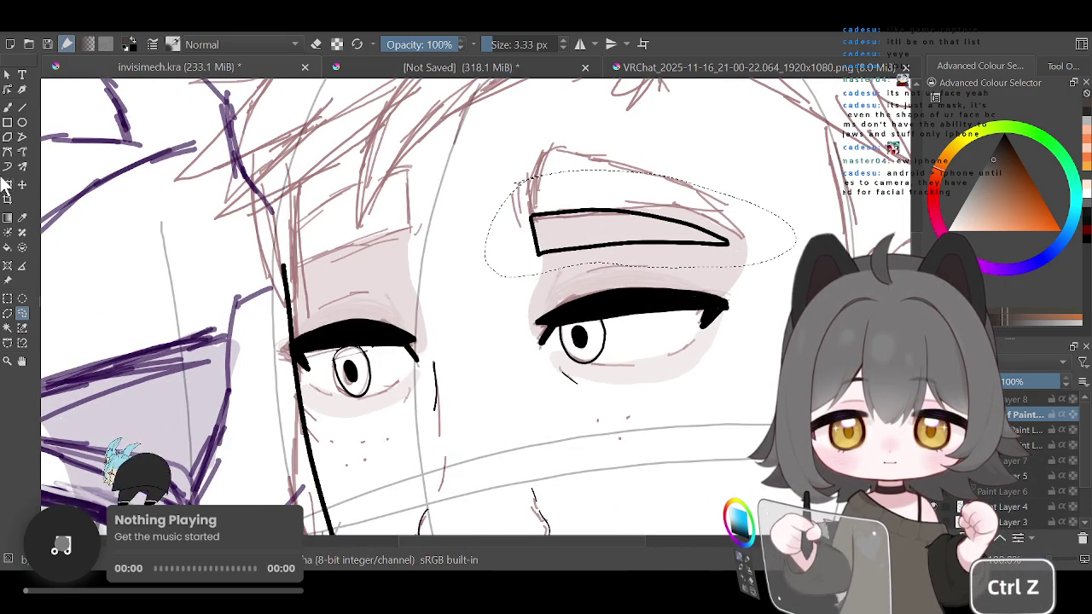
Transform the eyebrow, moving and mirroring it above the left eye, then undo two adjustments
left_click(7, 184)
mouse_move(522, 233)
left_mouse_down()
mouse_move(384, 239)
mouse_move(287, 261)
left_mouse_up()
left_click_drag(563, 201, 509, 155)
left_click_drag(484, 232, 380, 254)
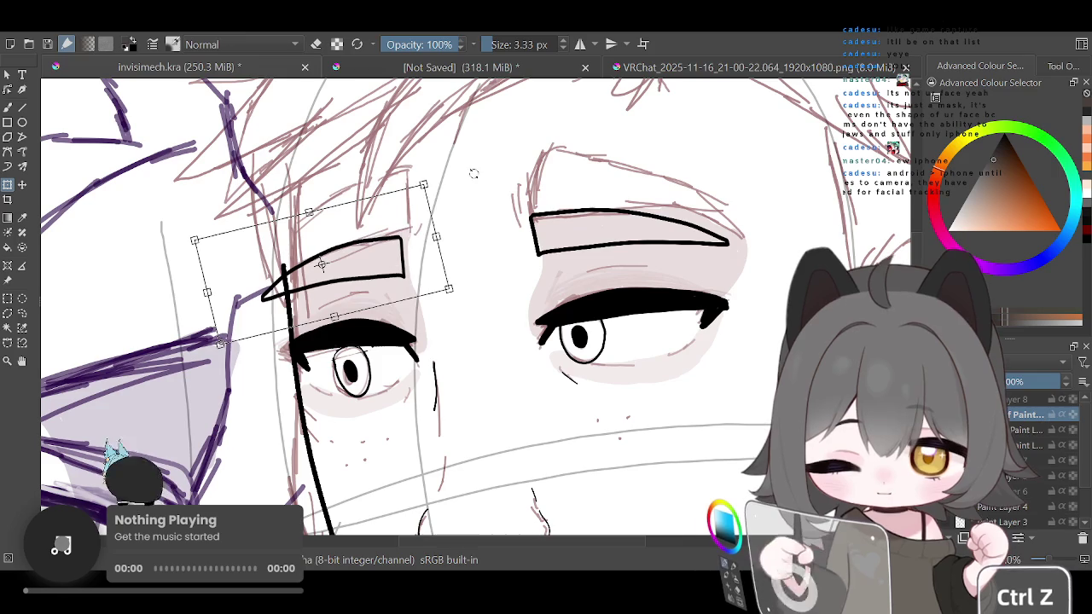
key("ctrl+z")
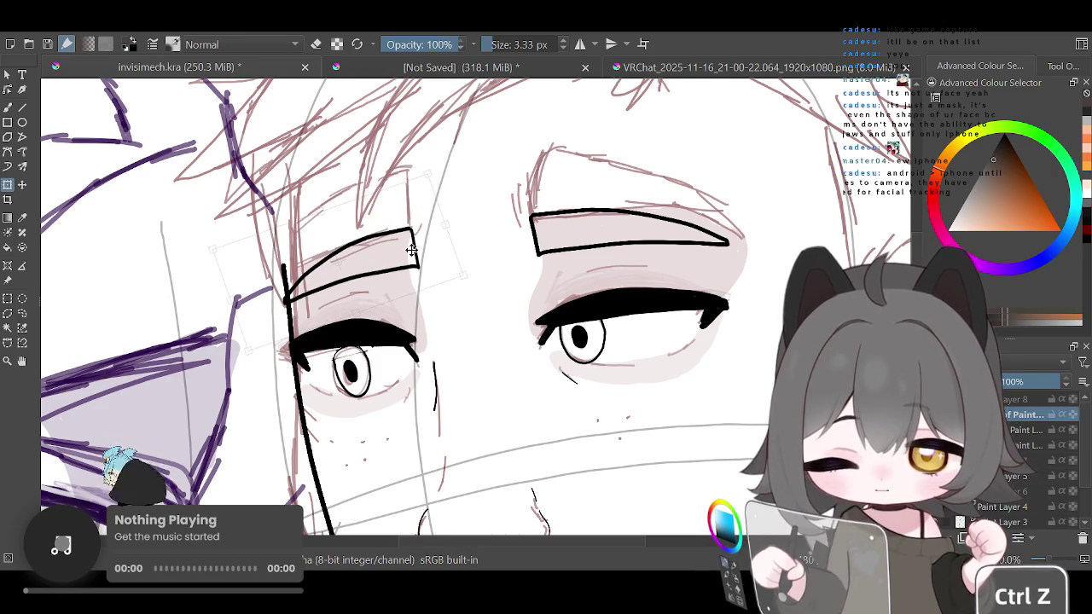
key("ctrl+z")
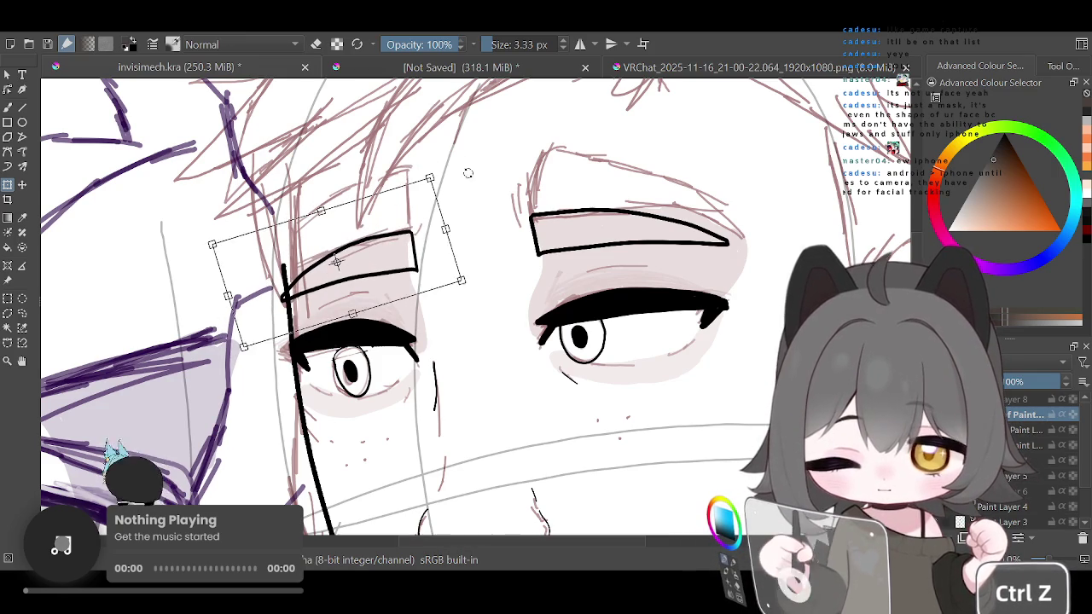
scroll(465, 166, "down", 2)
scroll(462, 169, "up", 1)
Try tilting and lowering the left eyebrow, undoing the rotations that don't fit
left_click_drag(431, 209, 421, 222)
key("ctrl+z")
key("ctrl+z")
key("ctrl+z")
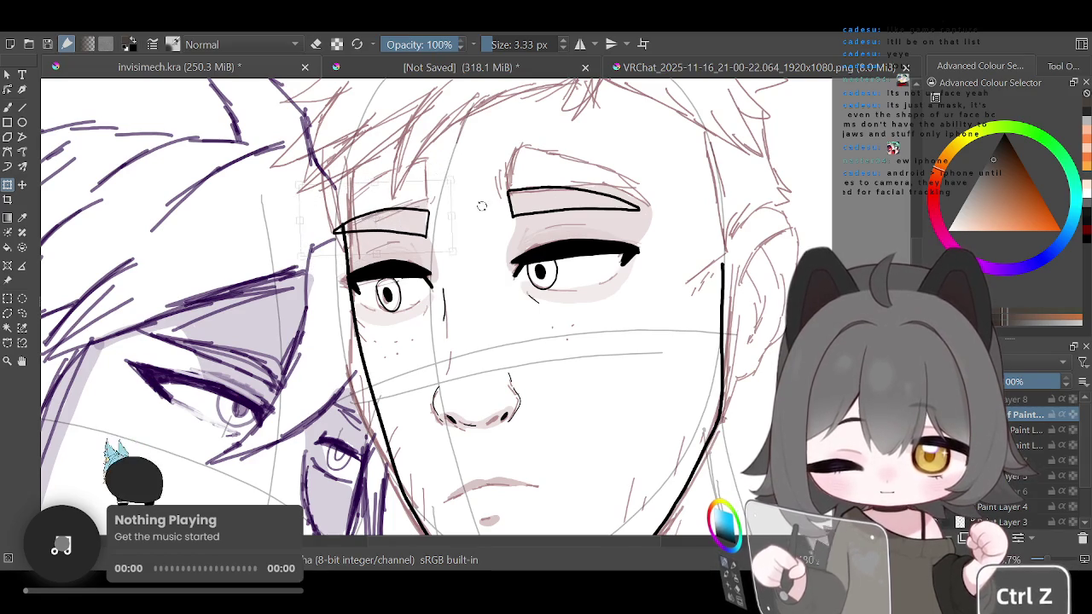
left_click_drag(481, 206, 456, 172)
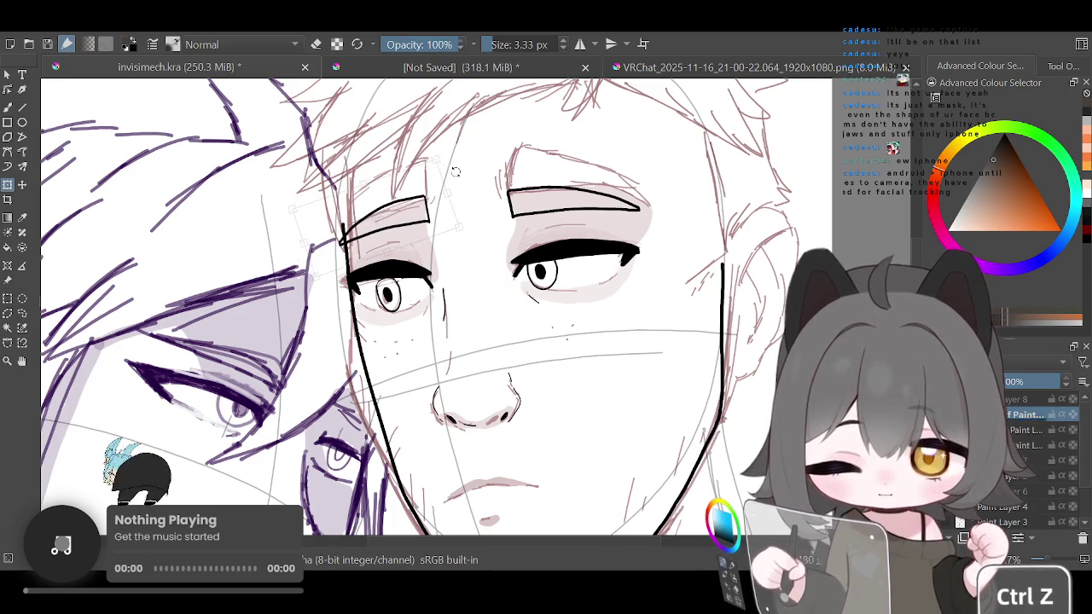
scroll(460, 204, "up", 1)
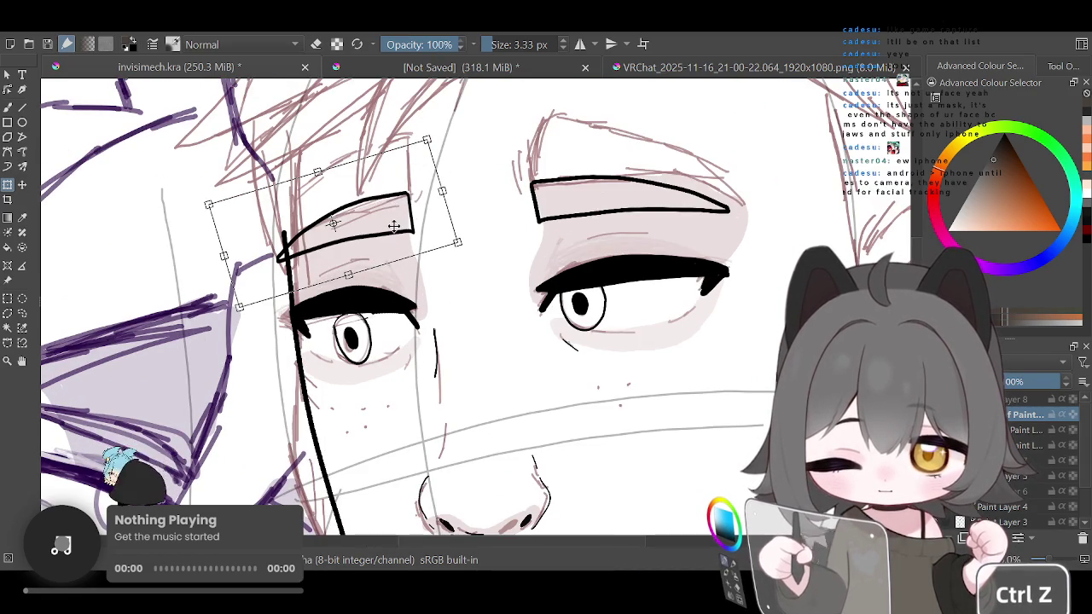
key("ctrl+z")
key("ctrl+z")
key("ctrl+z")
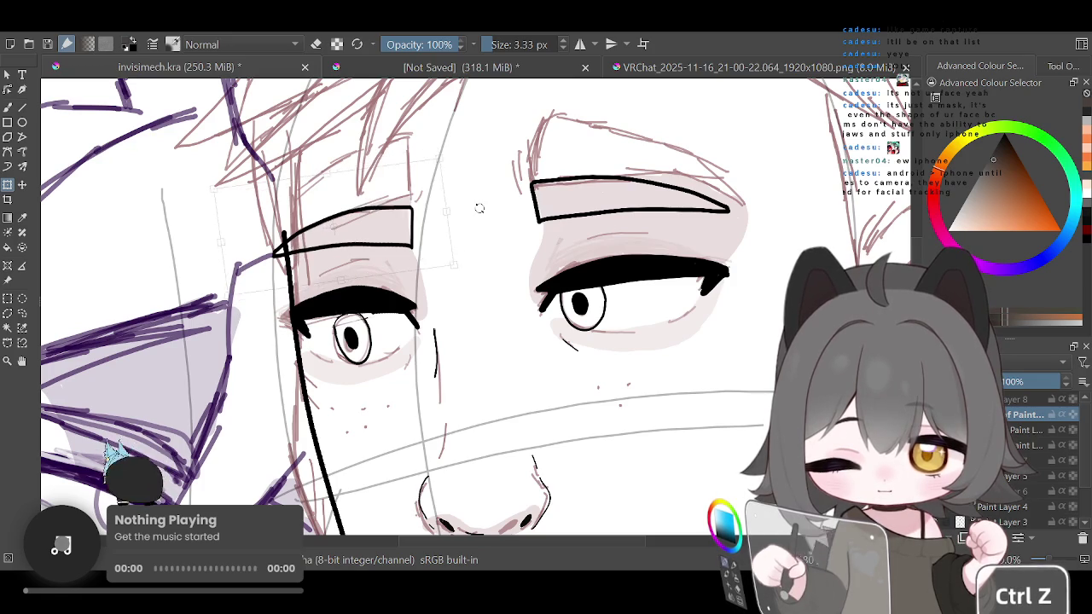
left_click_drag(478, 208, 489, 240)
left_click_drag(394, 216, 426, 246)
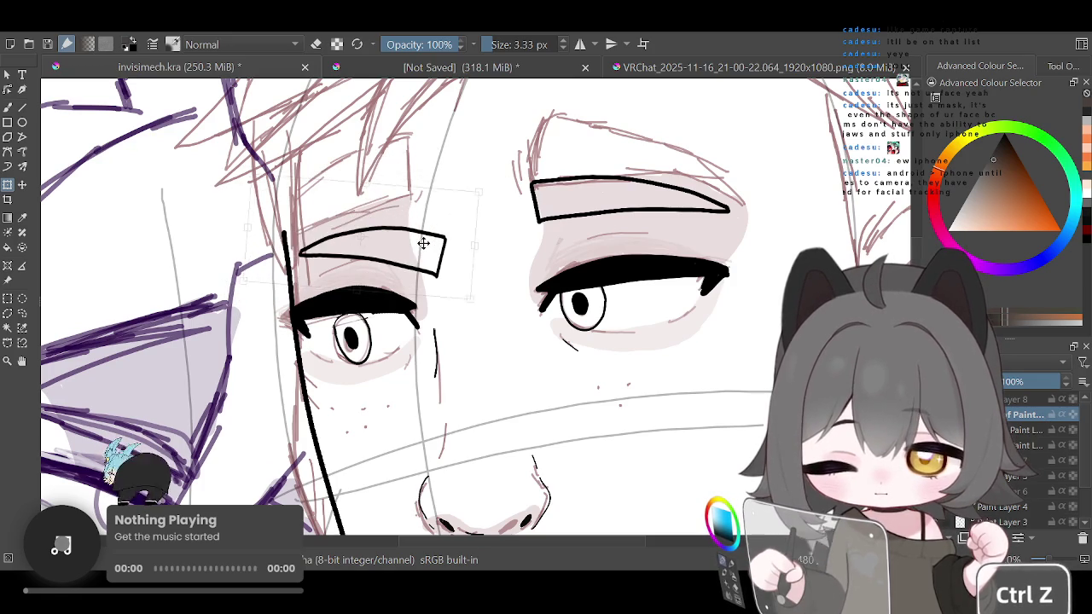
Nudge the left eyebrow down-left, rotate it slightly counterclockwise, and shift it up-left
scroll(512, 196, "down", 3)
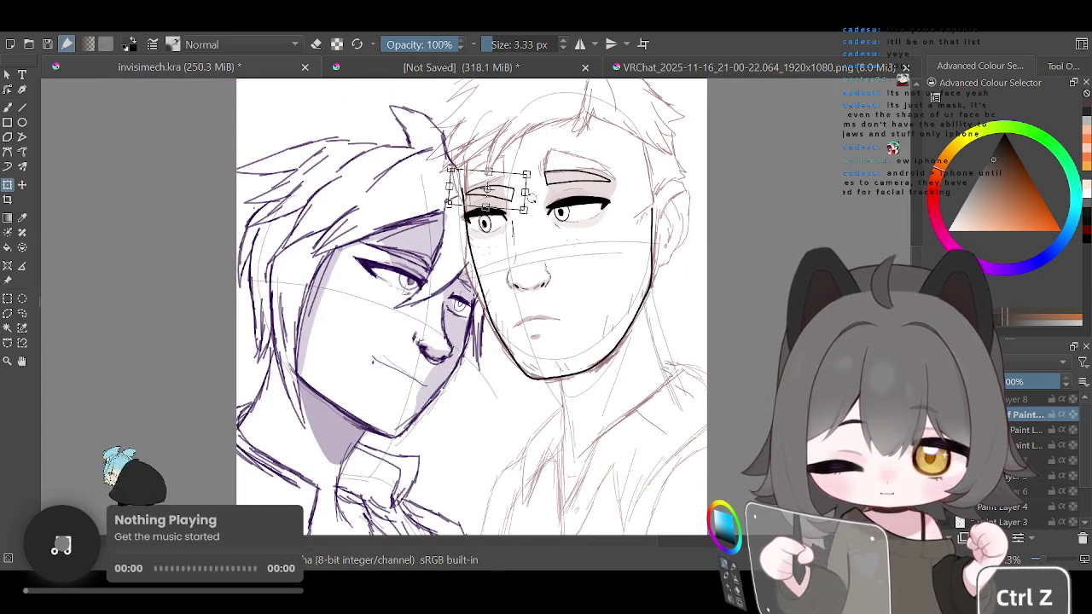
scroll(531, 196, "up", 1)
scroll(530, 196, "up", 1)
scroll(530, 197, "up", 1)
left_click_drag(456, 213, 453, 219)
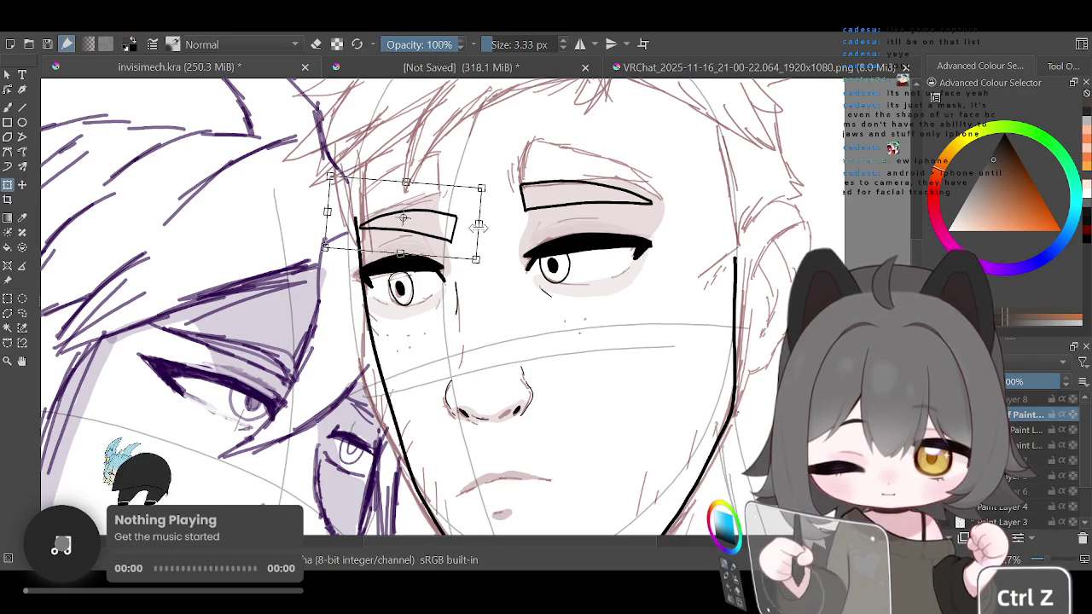
left_click_drag(479, 226, 456, 226)
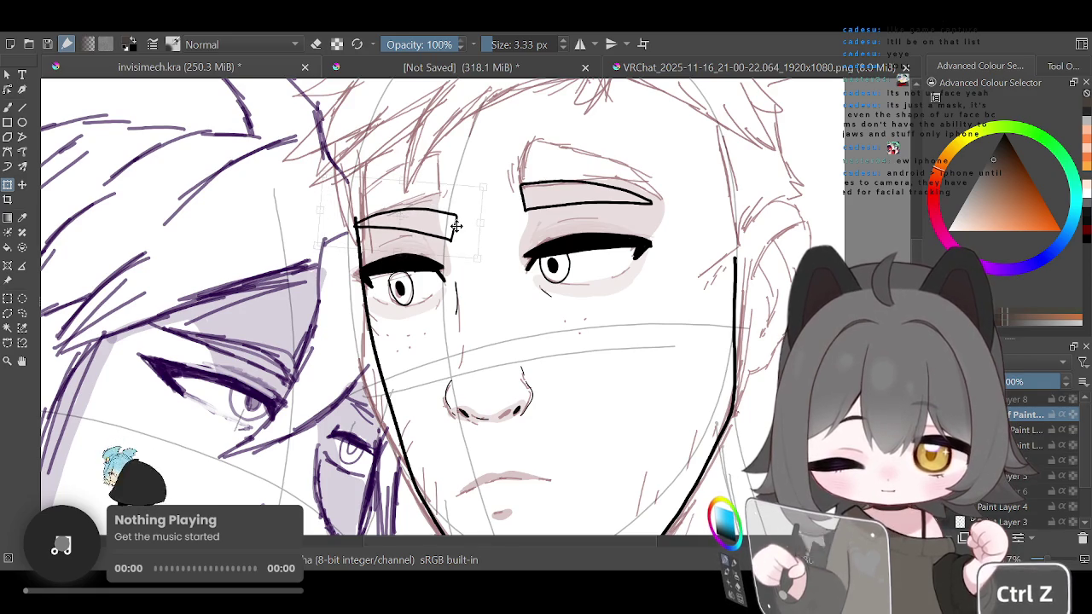
scroll(562, 188, "down", 2)
scroll(562, 188, "down", 2)
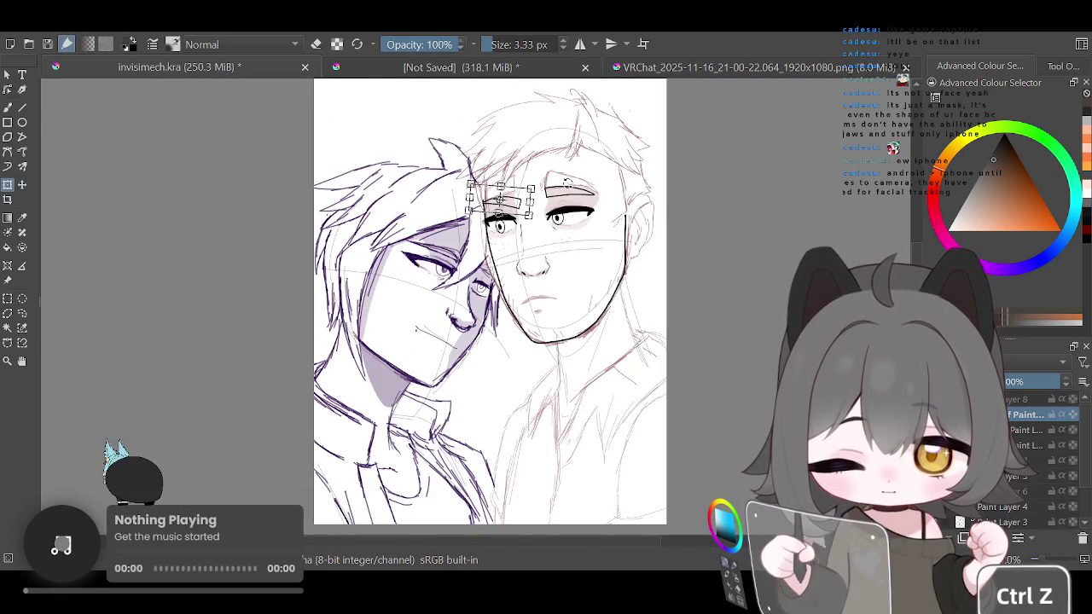
scroll(554, 215, "up", 3)
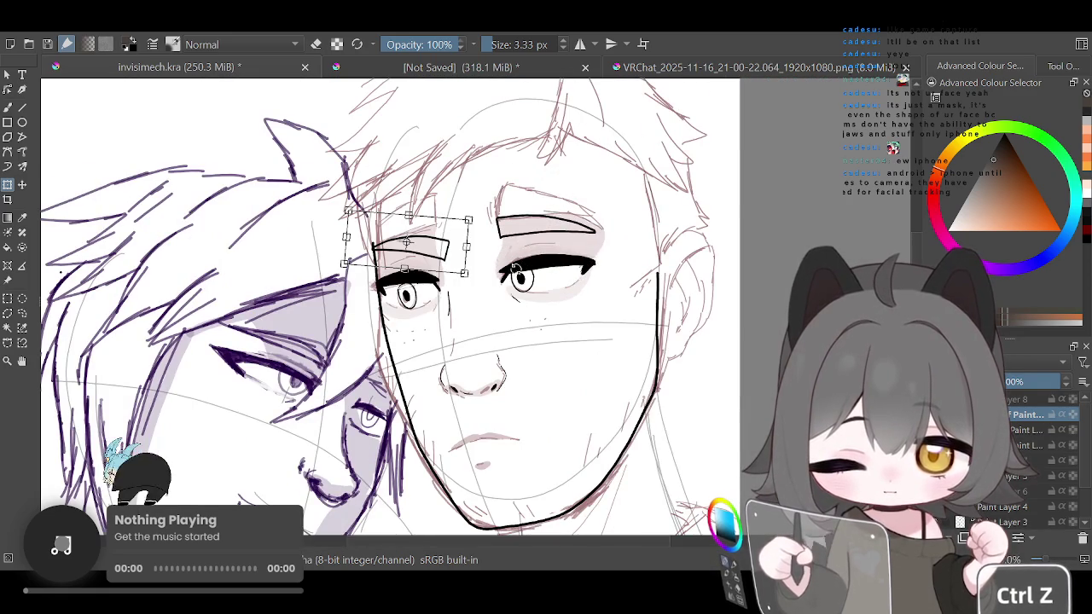
scroll(520, 260, "down", 3)
scroll(512, 248, "up", 3)
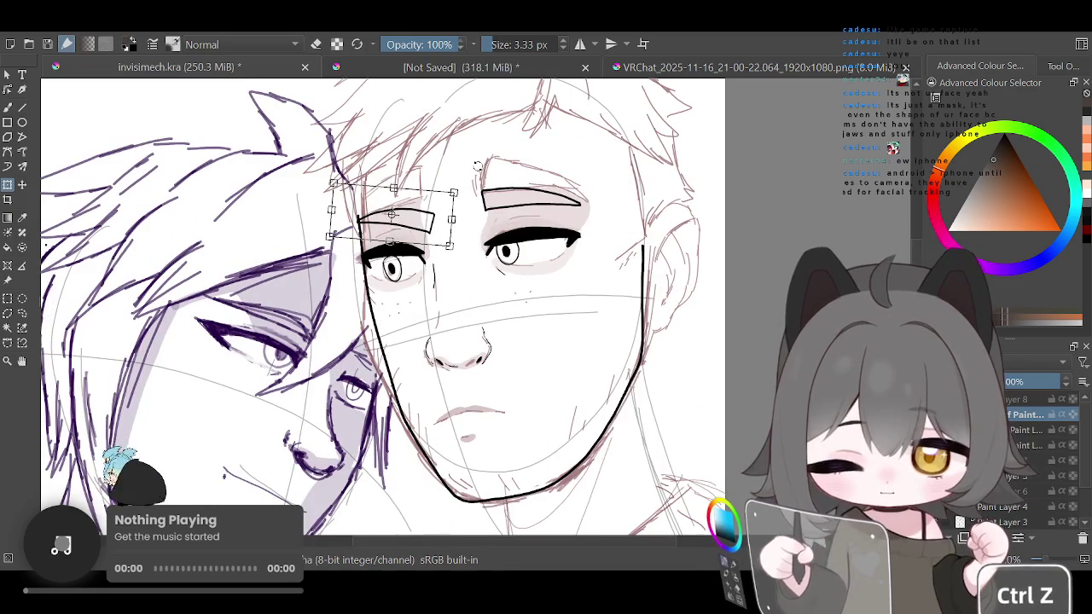
left_click_drag(479, 171, 467, 156)
left_click_drag(424, 210, 395, 216)
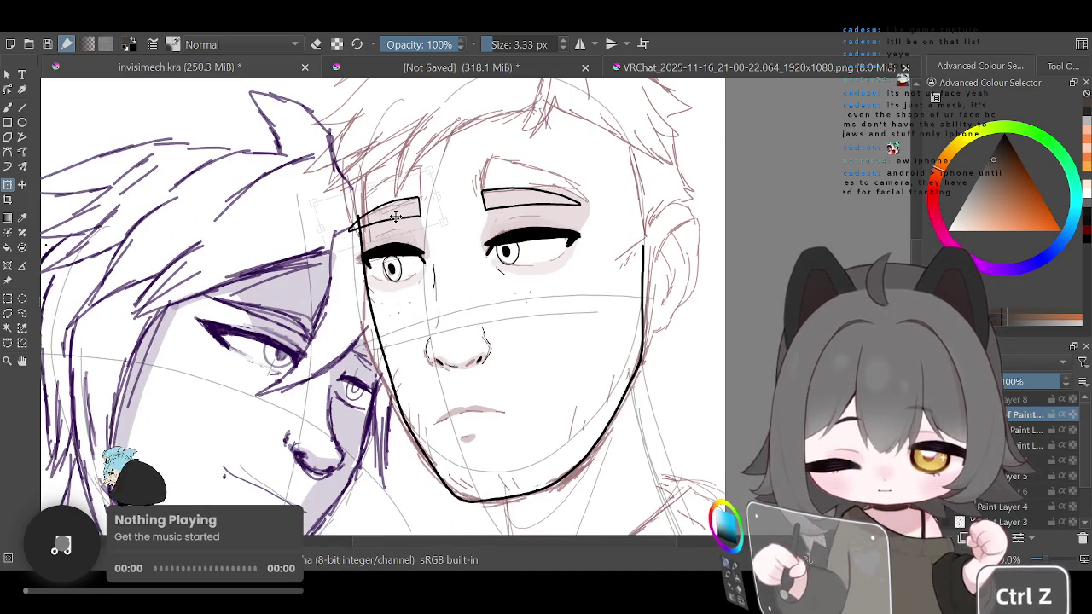
Raise the left eyebrow's corner and apply the transform
scroll(395, 217, "down", 3)
scroll(426, 197, "down", 3)
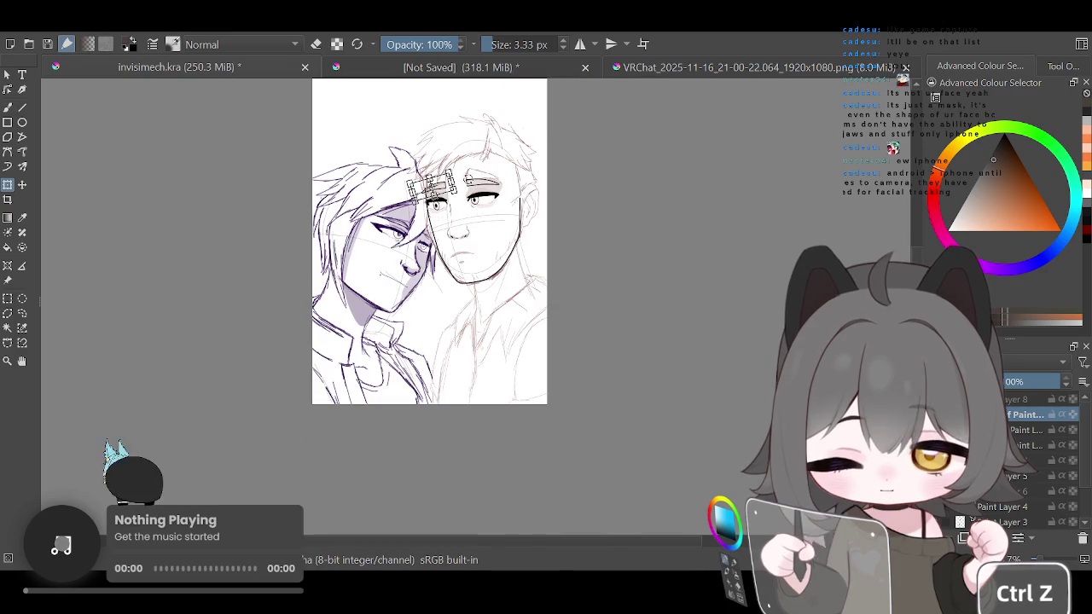
scroll(468, 177, "up", 2)
scroll(467, 178, "up", 3)
scroll(401, 194, "up", 3)
left_click_drag(392, 187, 407, 159)
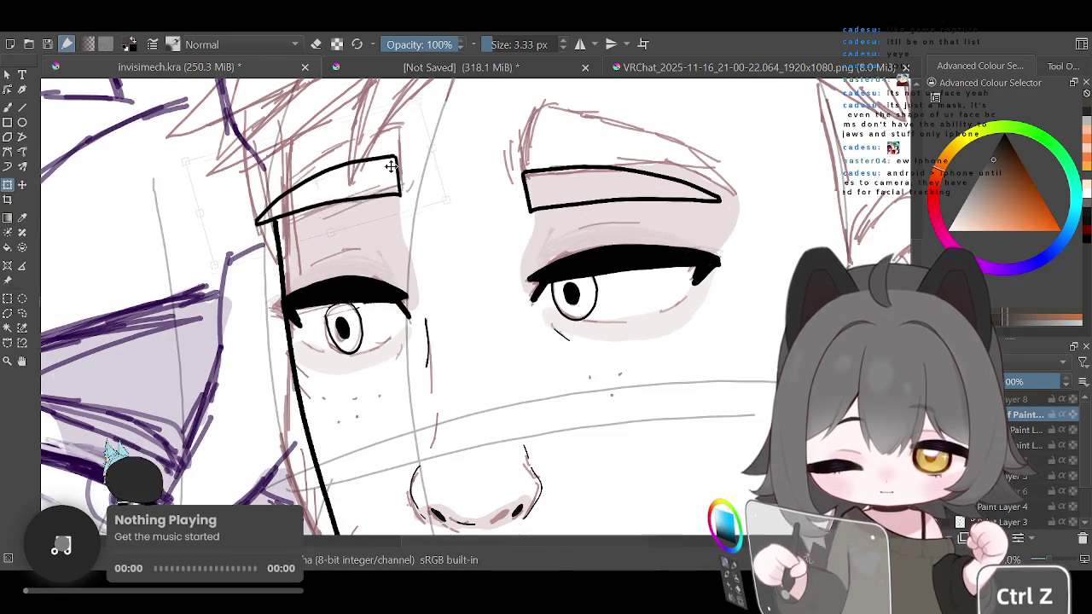
scroll(408, 159, "down", 3)
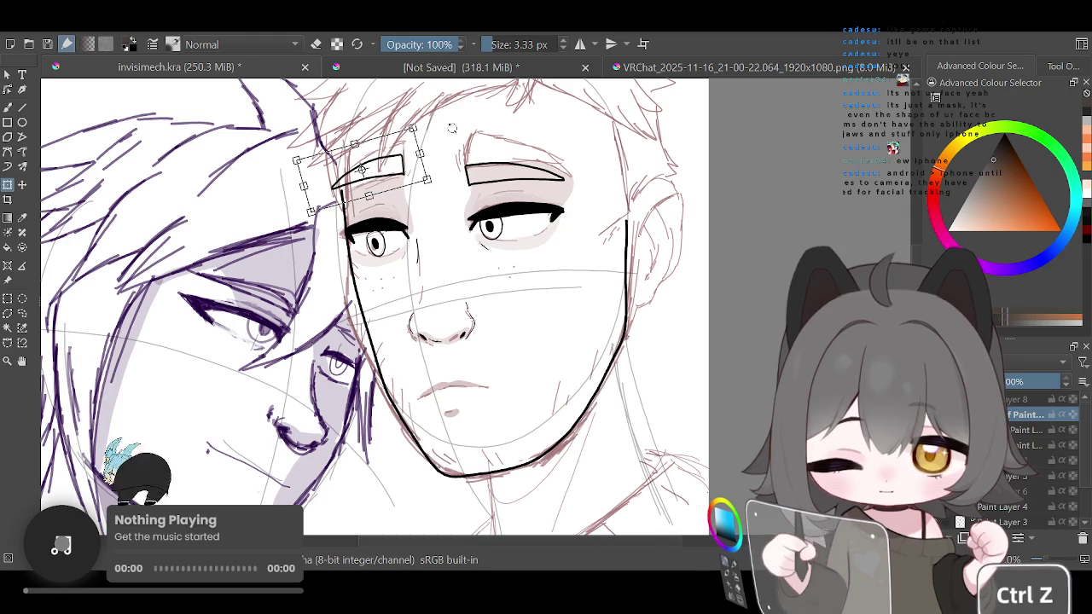
key("Return")
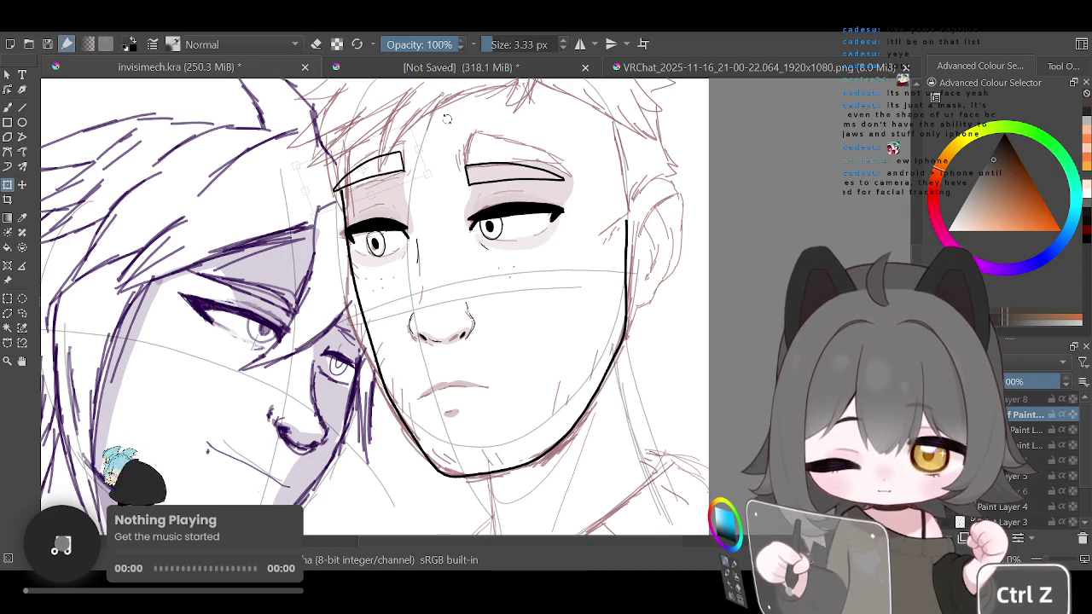
Revert to the flatter, lower left eyebrow and shift it slightly right
scroll(403, 191, "down", 5)
scroll(404, 191, "up", 3)
scroll(404, 191, "up", 3)
key("ctrl+z")
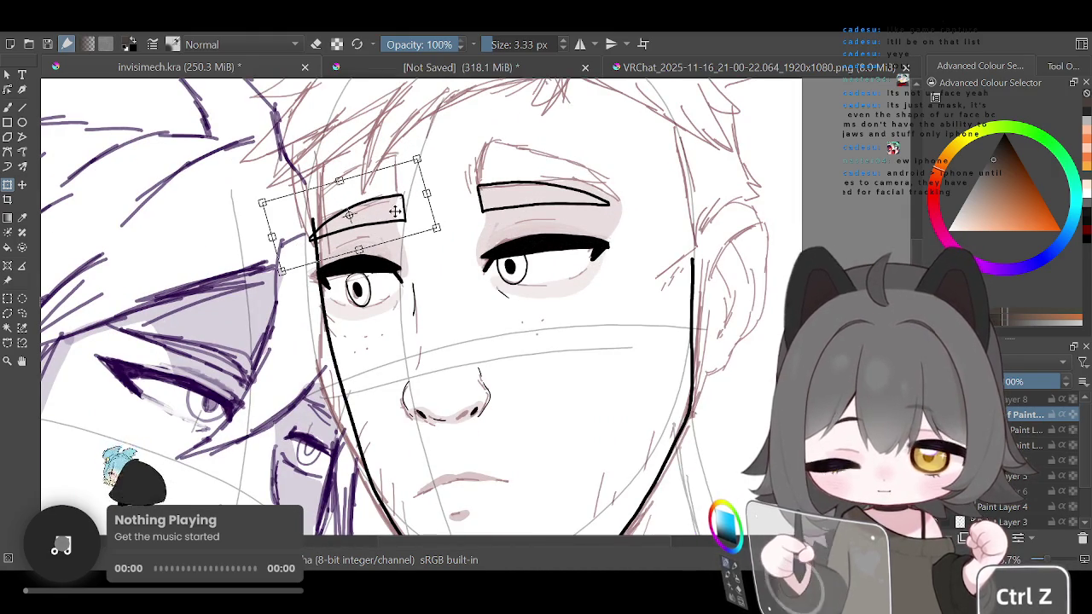
left_click_drag(382, 213, 388, 212)
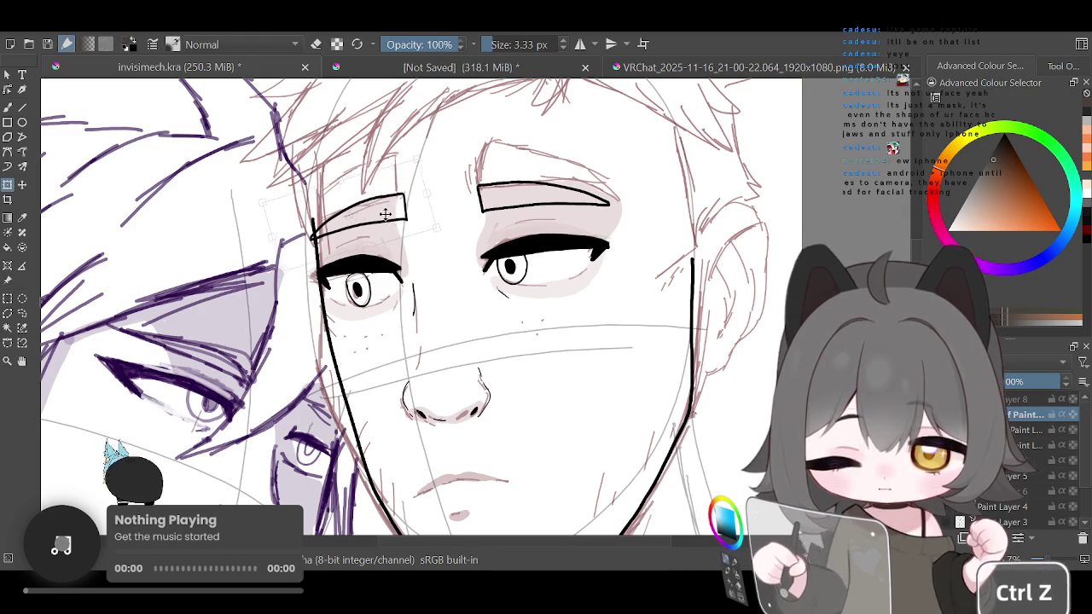
scroll(491, 170, "down", 4)
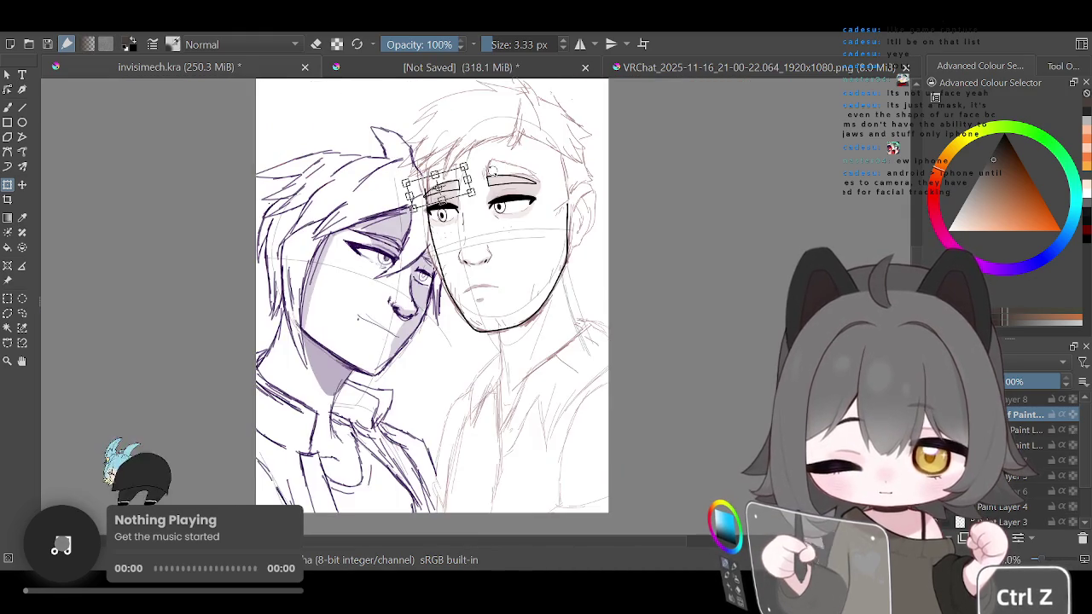
scroll(491, 169, "down", 2)
scroll(495, 166, "up", 2)
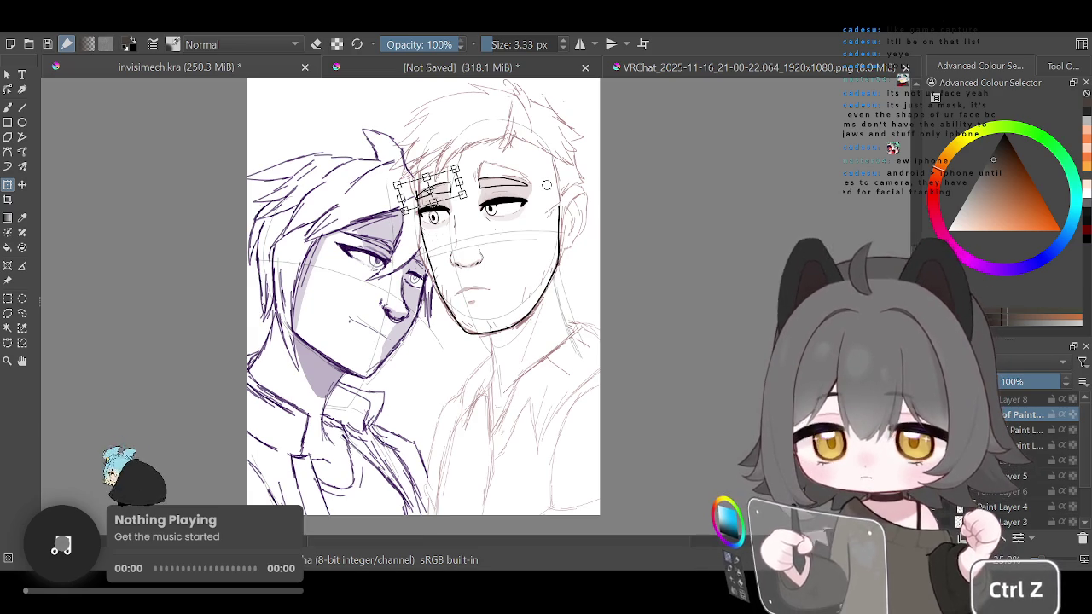
scroll(469, 167, "up", 1)
scroll(469, 167, "up", 2)
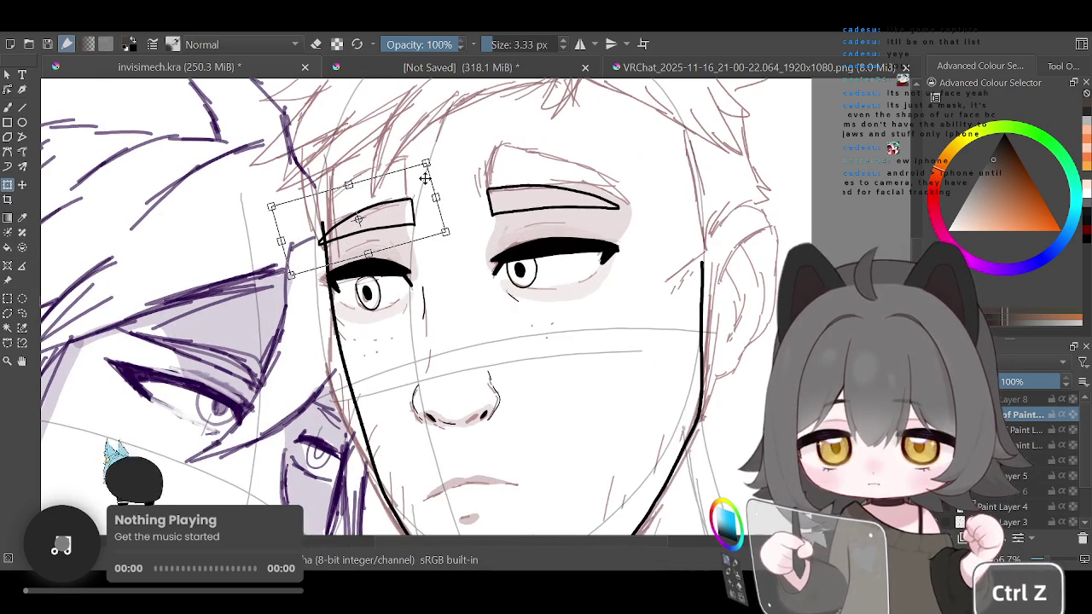
Apply the eyebrow transform and return to the freehand brush
key("b")
key("2")
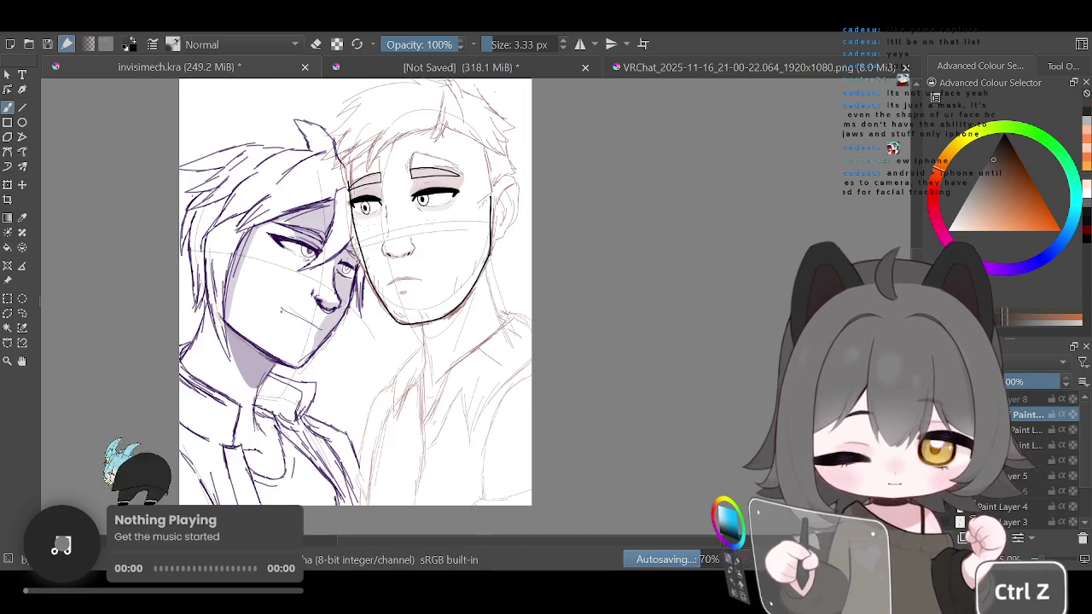
scroll(401, 341, "up", 3)
scroll(358, 290, "down", 3)
scroll(341, 256, "up", 2)
scroll(470, 224, "up", 3)
scroll(470, 223, "up", 1)
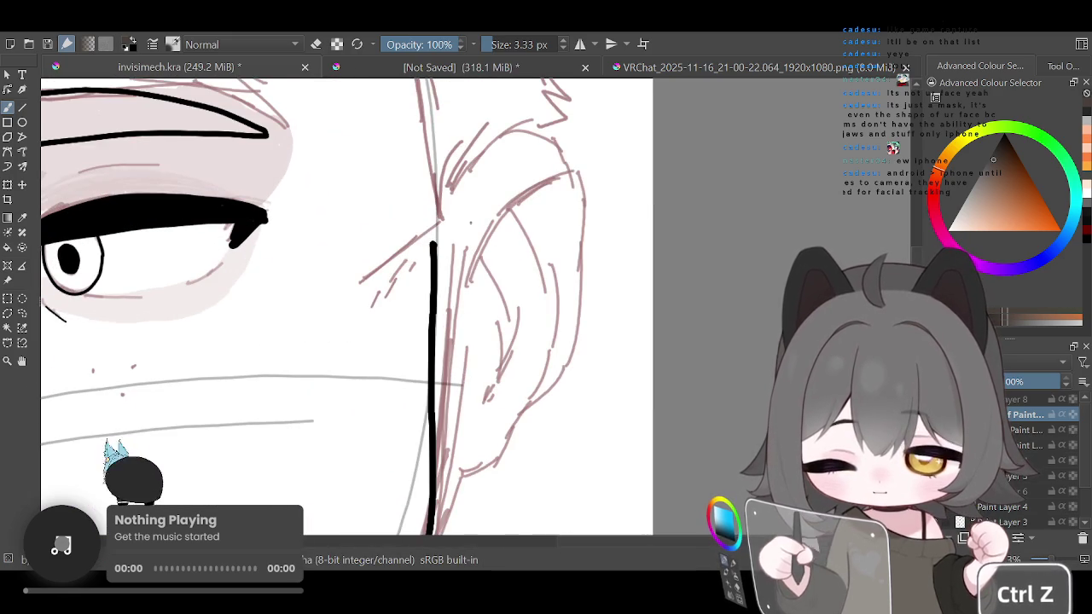
Set the brush to about 5.76 px, undoing a stray stroke near the ear
mouse_move(489, 44)
left_mouse_down()
mouse_move(504, 44)
mouse_move(493, 45)
left_mouse_up()
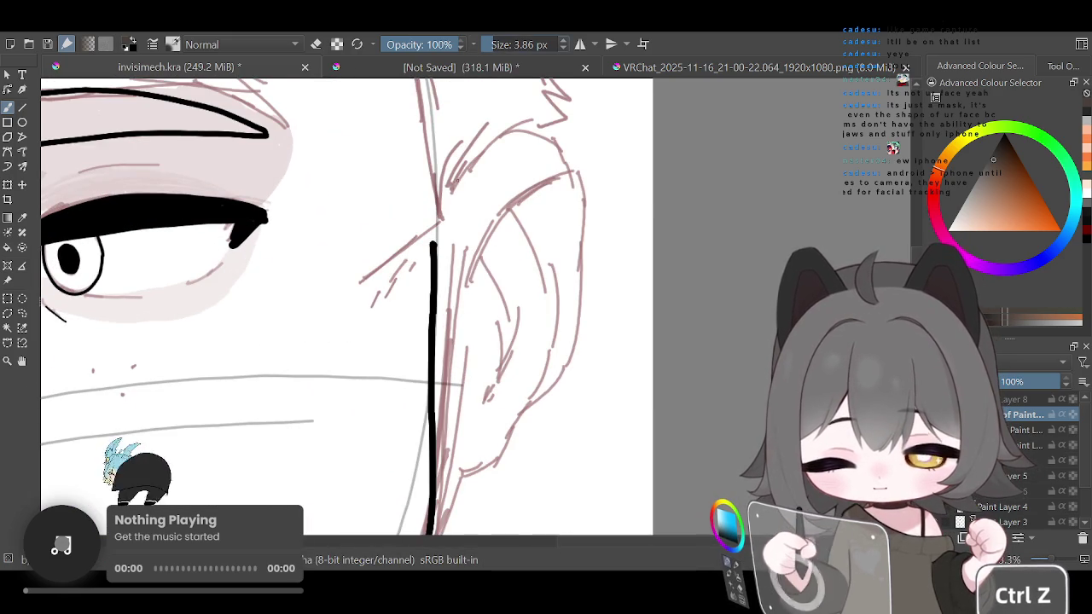
key("bracketright")
key("bracketright")
key("bracketright")
key("bracketright")
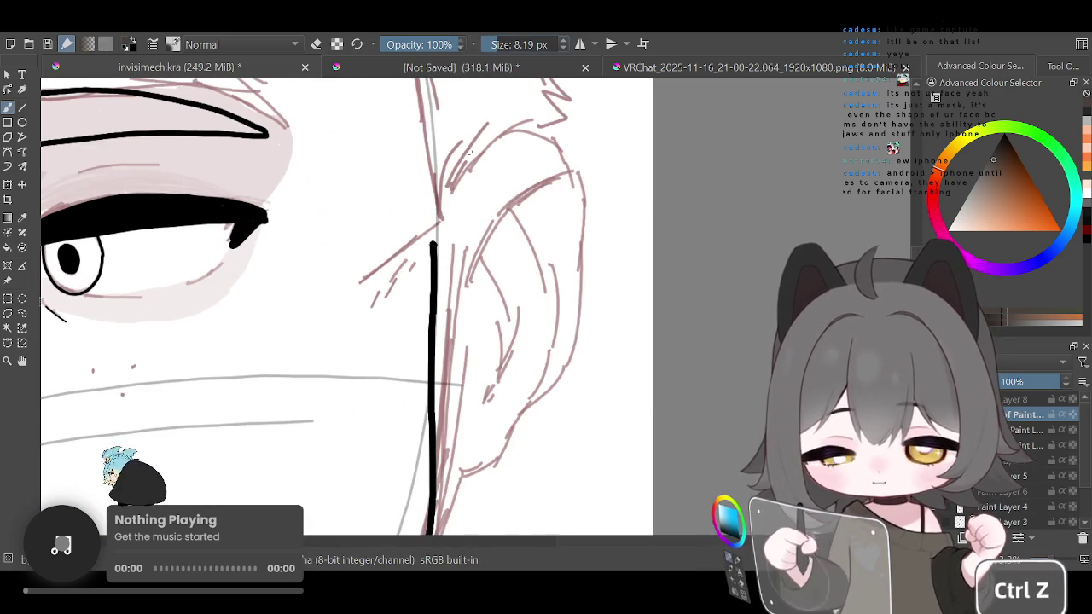
left_click_drag(503, 44, 495, 44)
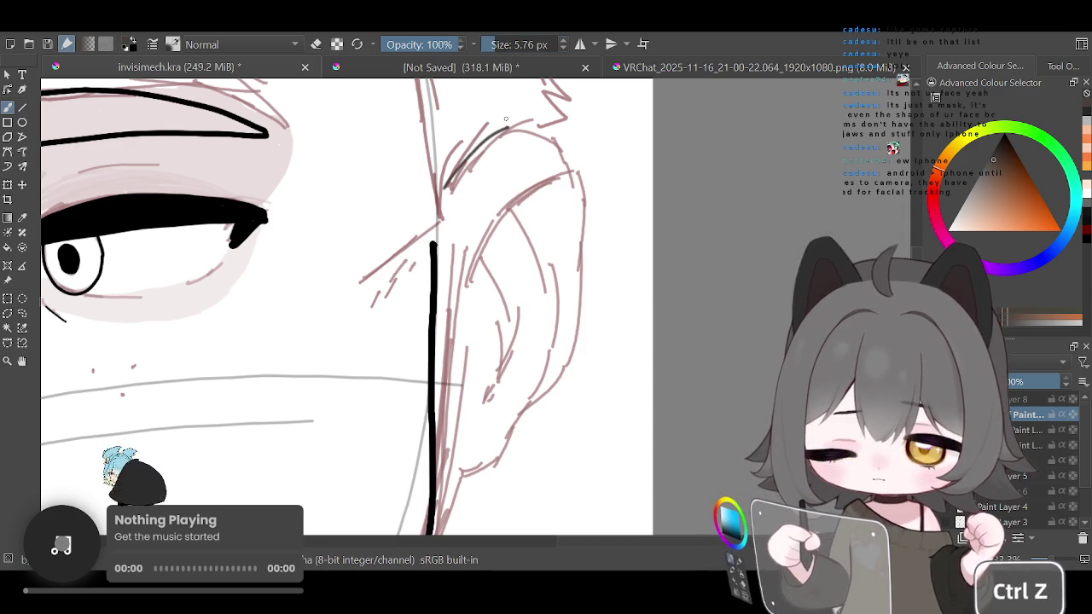
key("ctrl+z")
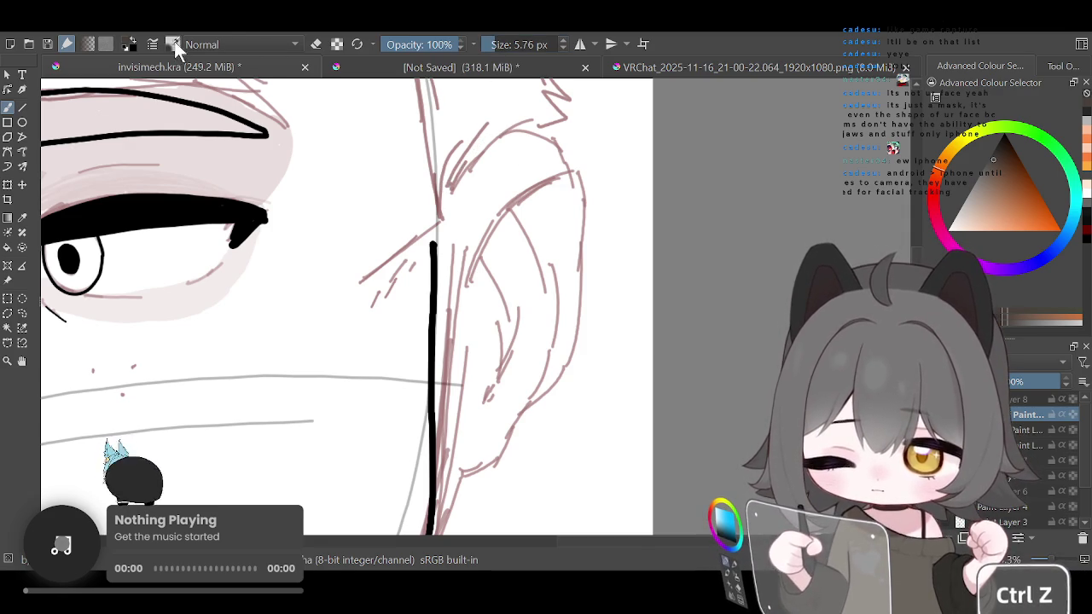
key("slash")
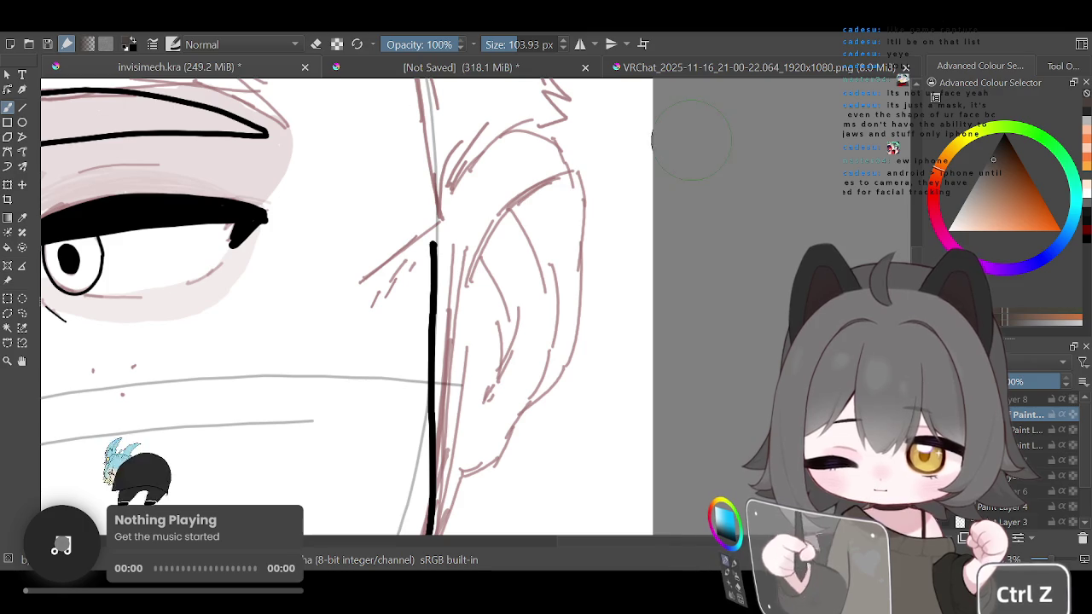
left_click_drag(499, 44, 495, 50)
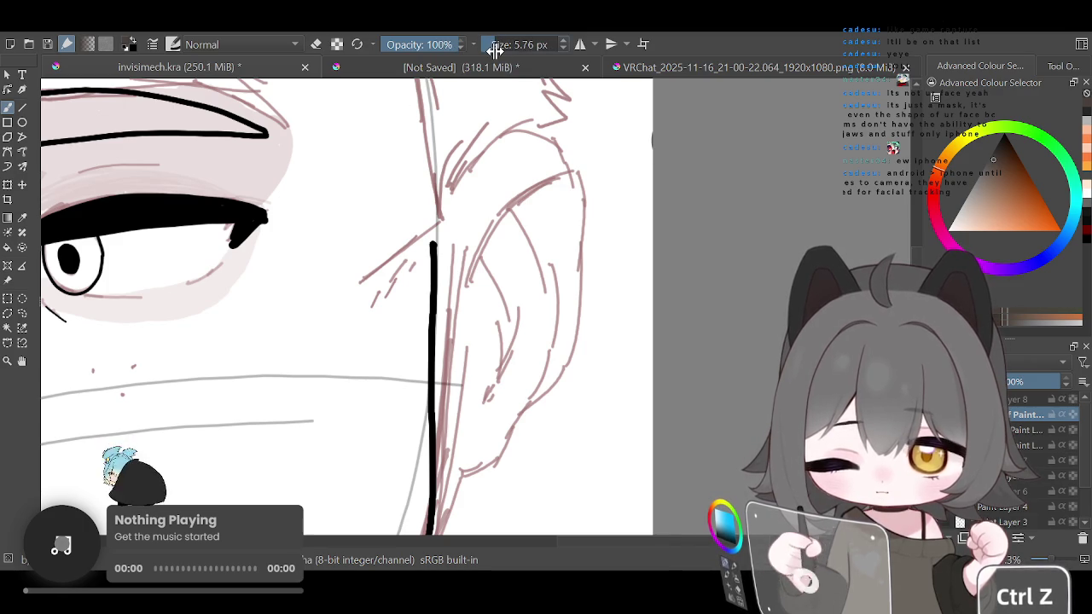
Check brush smoothing in Tool Options, then ink the ear's outer curve in black
left_click(1065, 67)
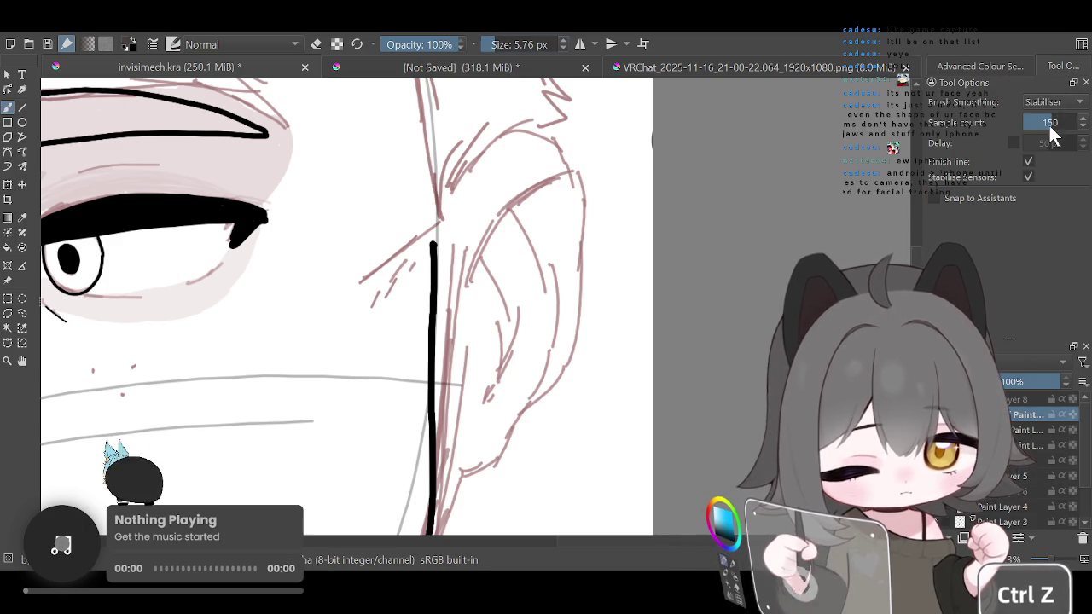
left_click(984, 66)
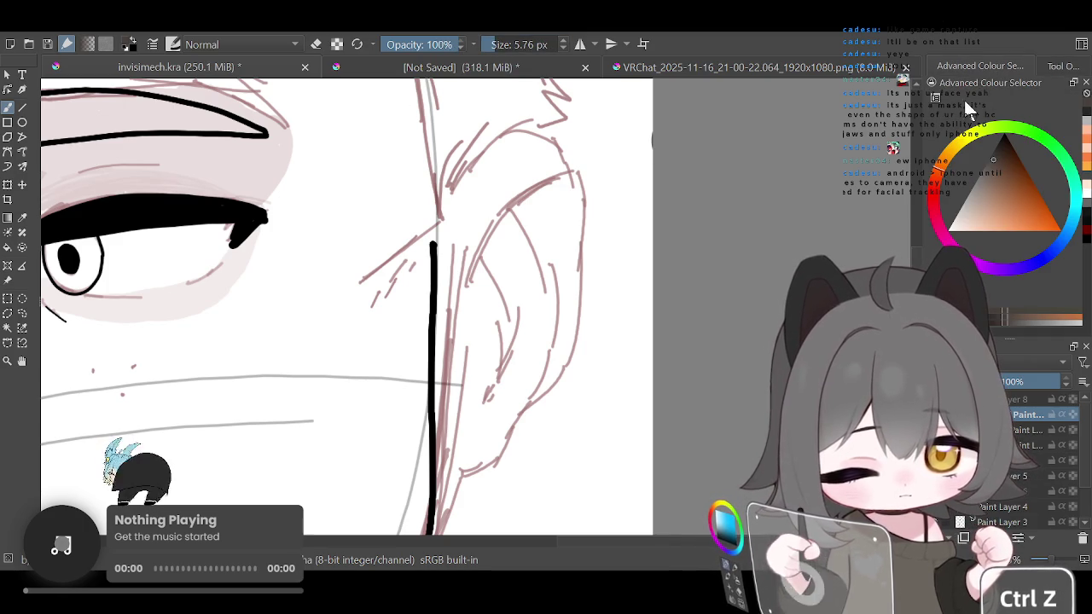
left_click_drag(445, 193, 503, 139)
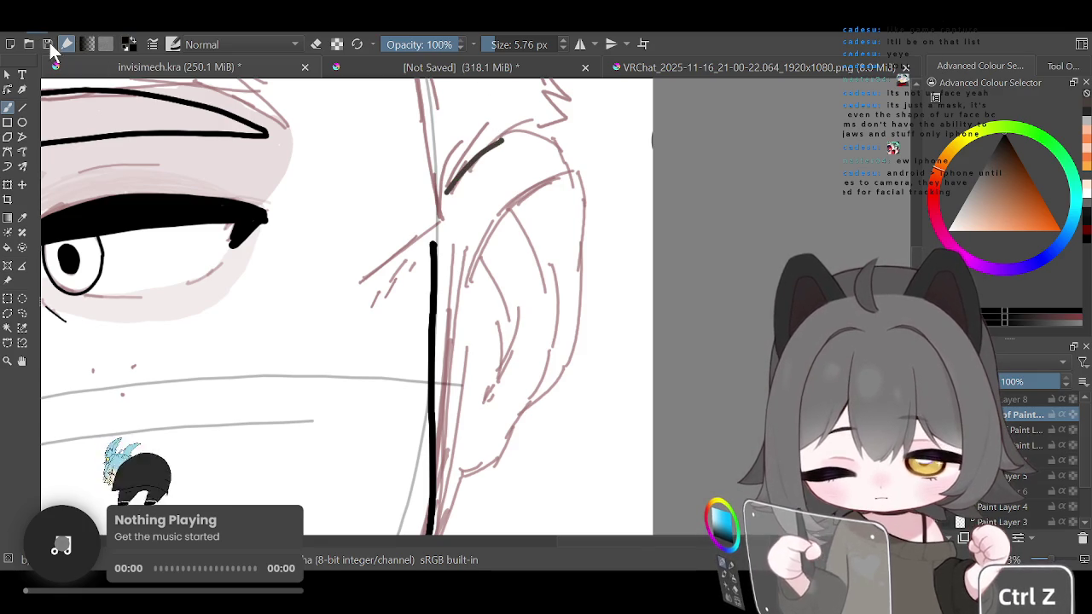
key("ctrl+z")
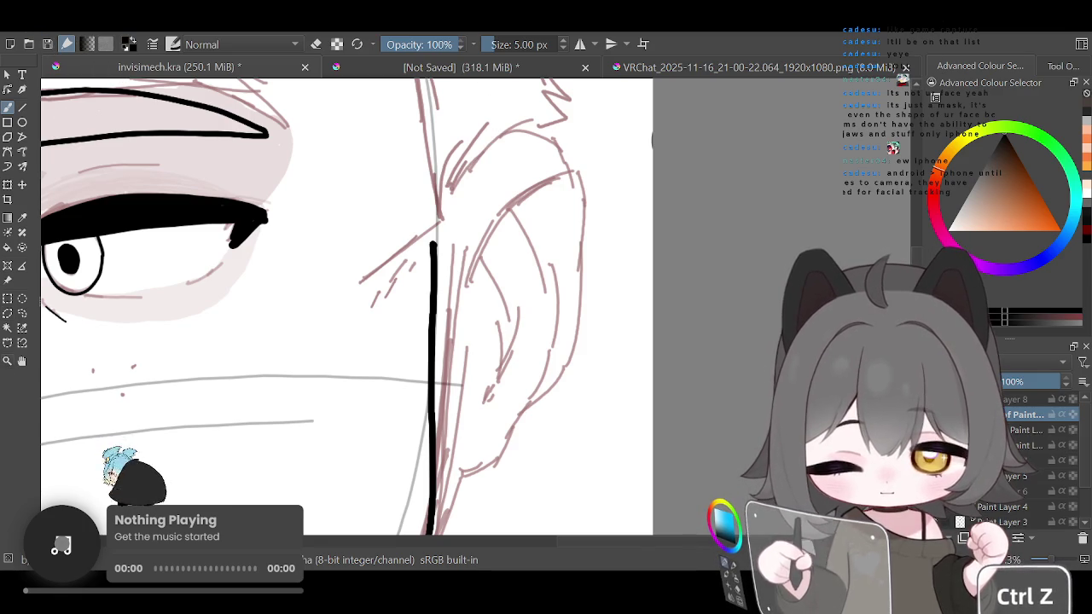
mouse_move(442, 195)
left_mouse_down()
mouse_move(579, 189)
mouse_move(584, 207)
mouse_move(580, 290)
mouse_move(507, 435)
mouse_move(479, 457)
mouse_move(435, 449)
left_mouse_up()
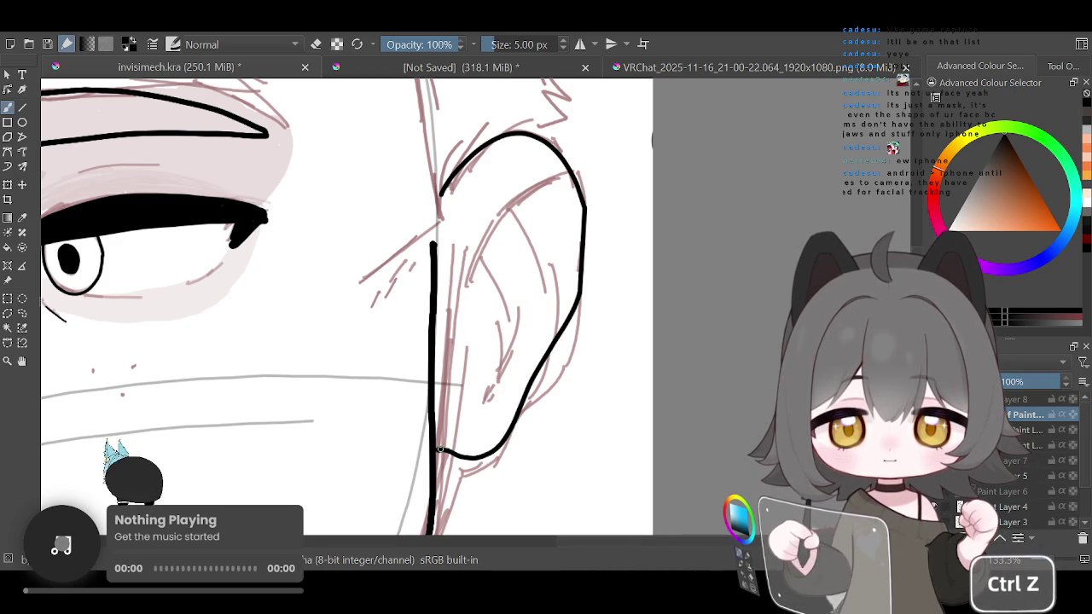
scroll(474, 368, "down", 3)
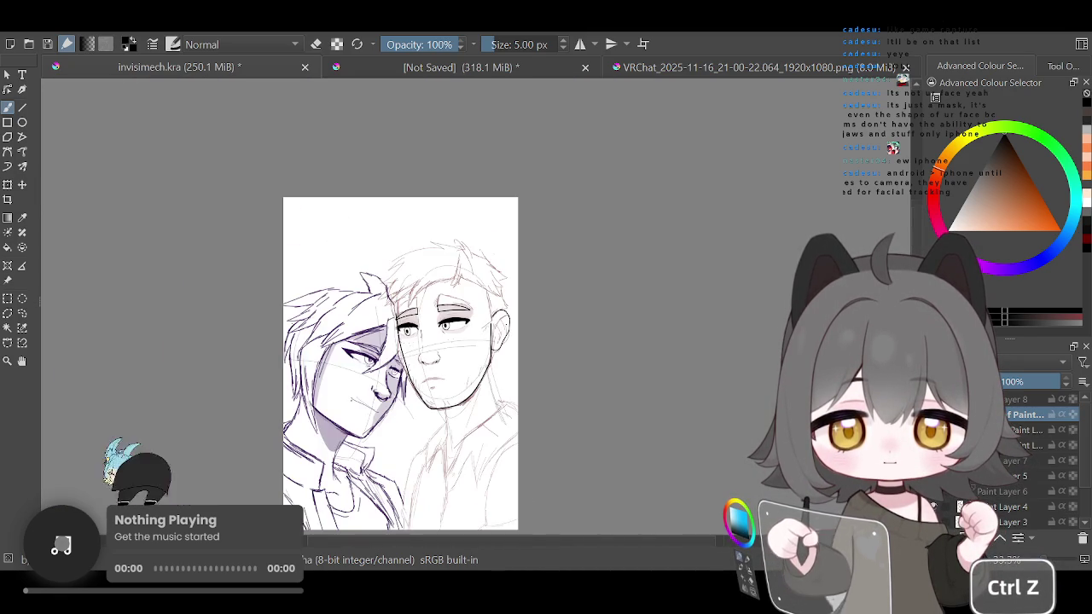
scroll(548, 258, "up", 2)
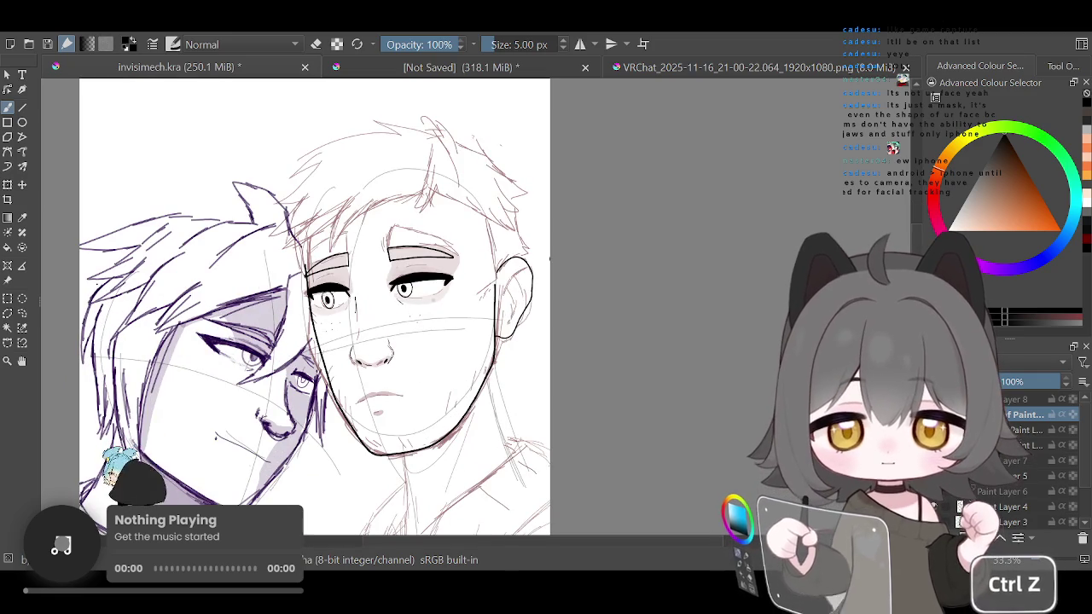
scroll(361, 258, "up", 2)
scroll(391, 233, "down", 2)
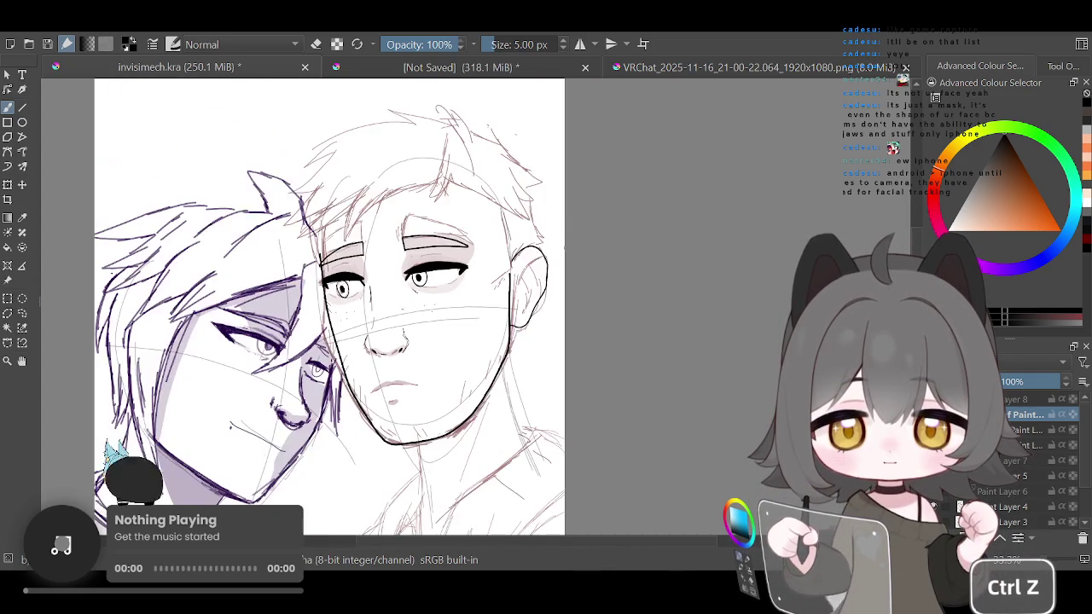
scroll(389, 343, "up", 2)
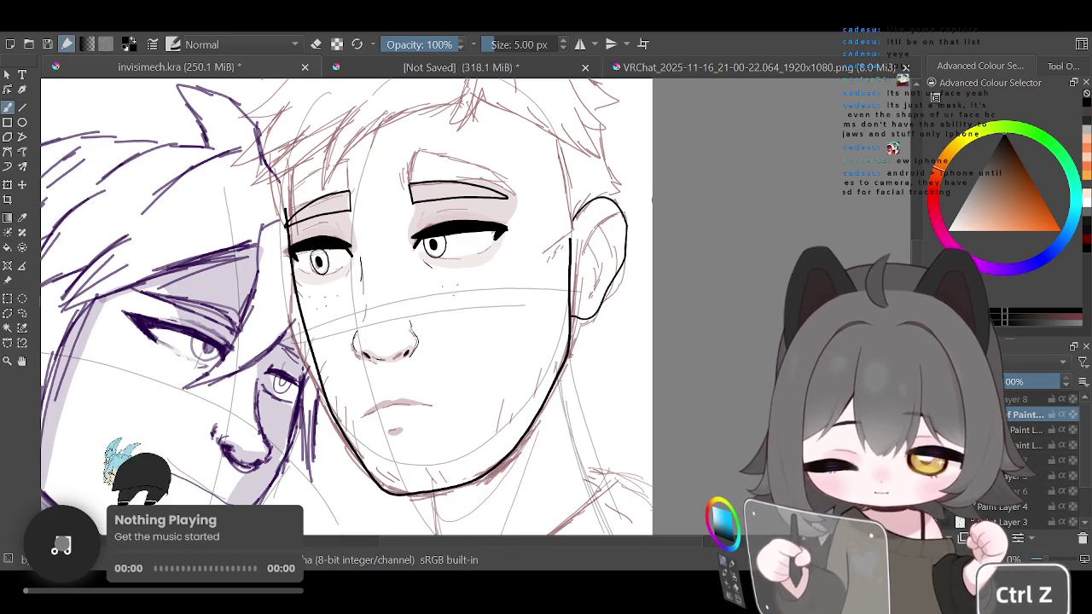
key("2")
key("plus")
key("plus")
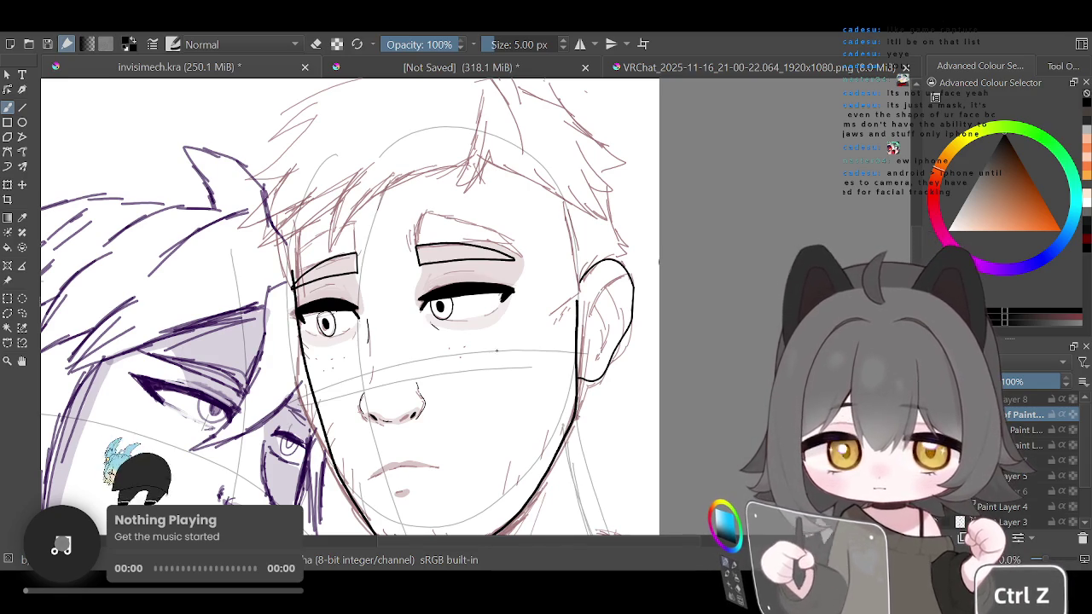
scroll(226, 257, "down", 1)
scroll(272, 263, "up", 1)
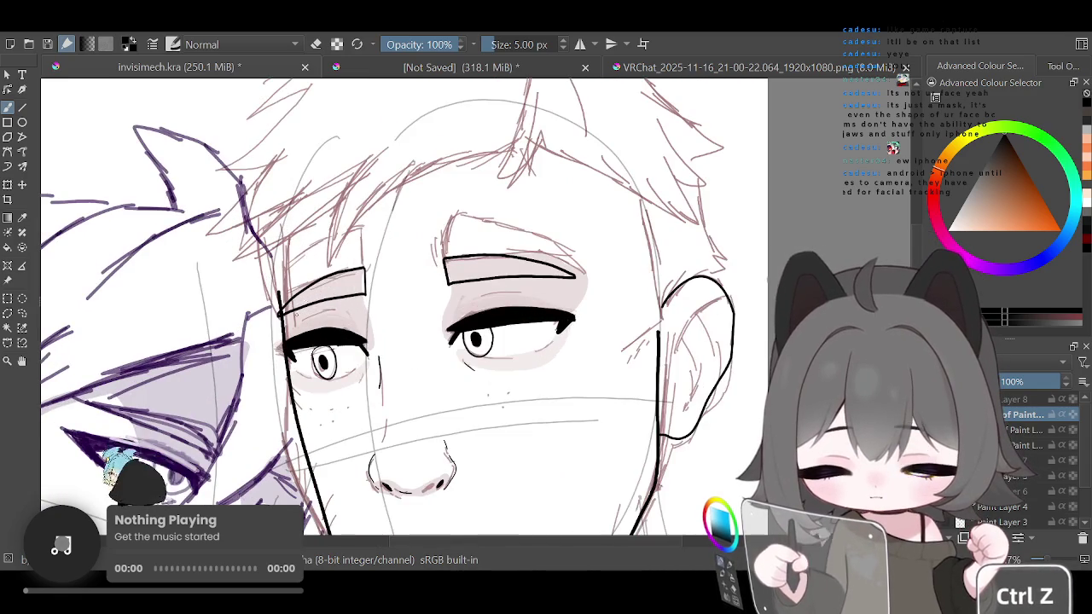
Extend the face's side line upward toward the hair in black
scroll(272, 264, "up", 1)
left_click(315, 44)
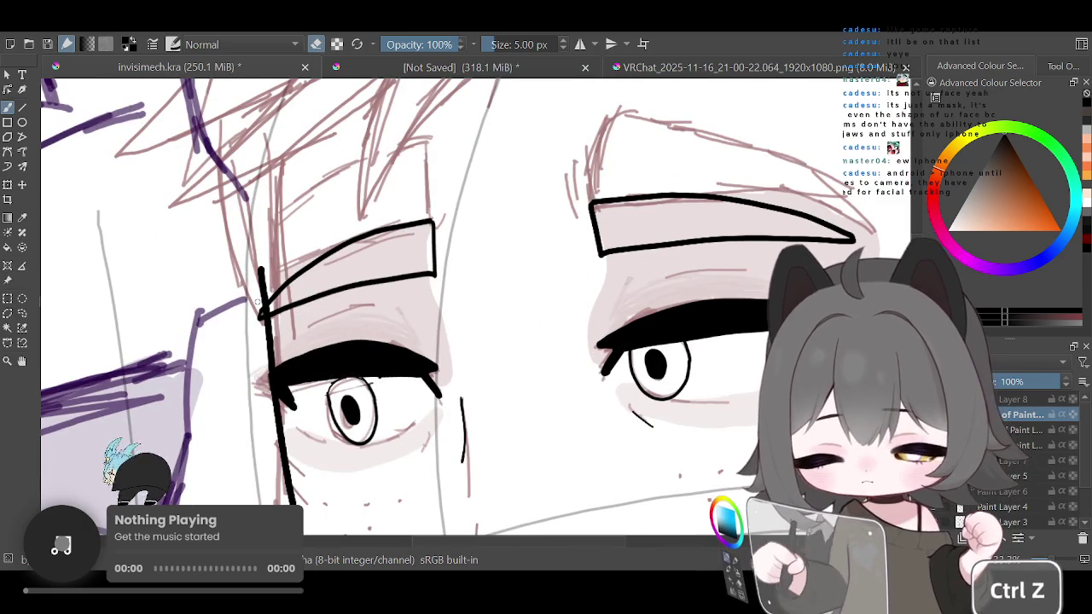
left_click(316, 44)
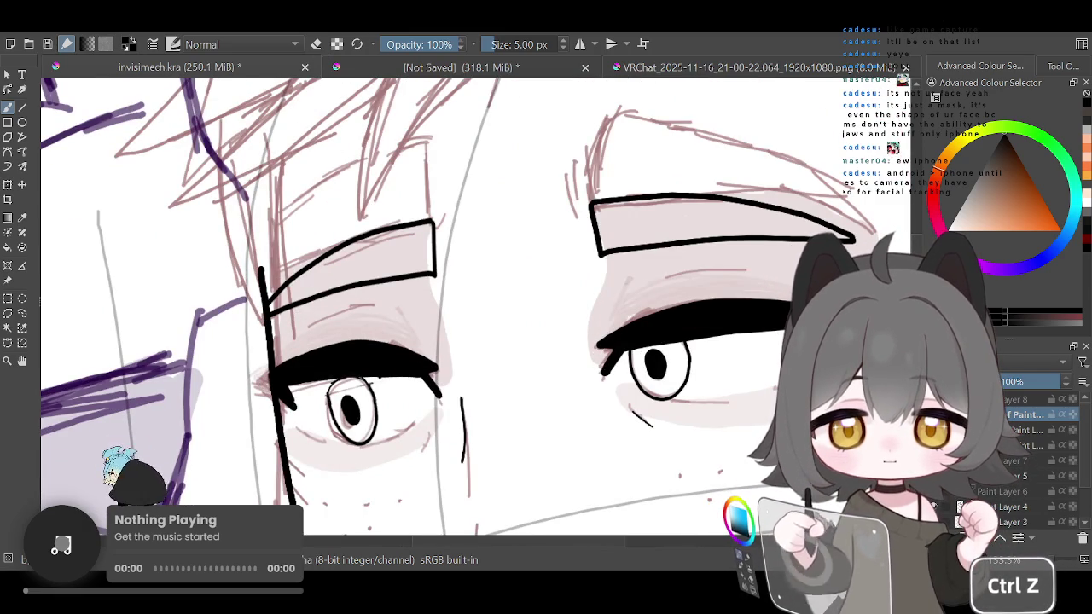
left_click_drag(261, 268, 260, 238)
left_click_drag(257, 194, 256, 181)
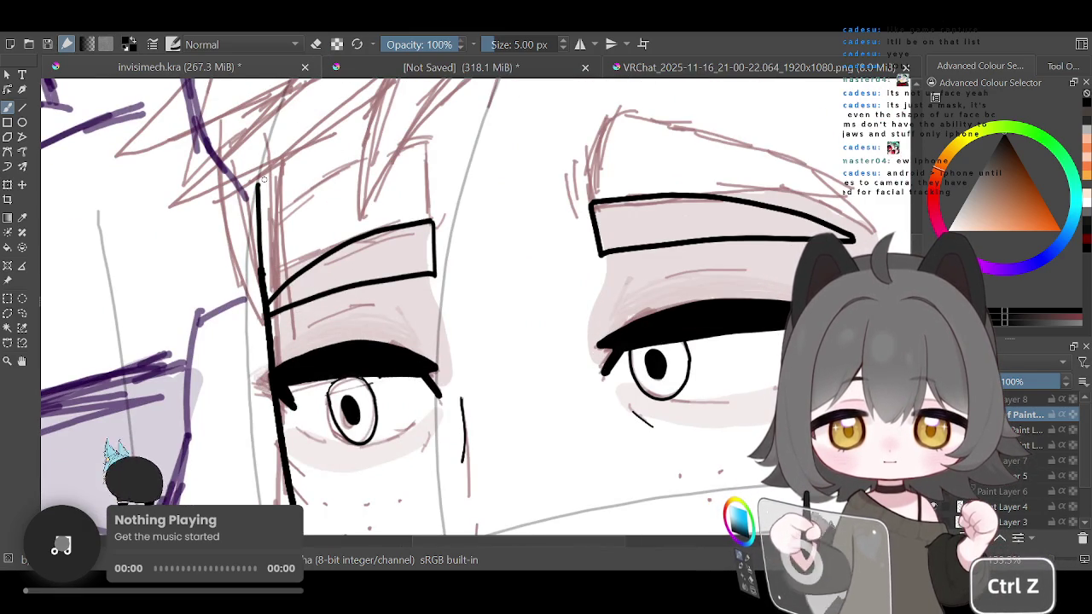
scroll(445, 166, "down", 5)
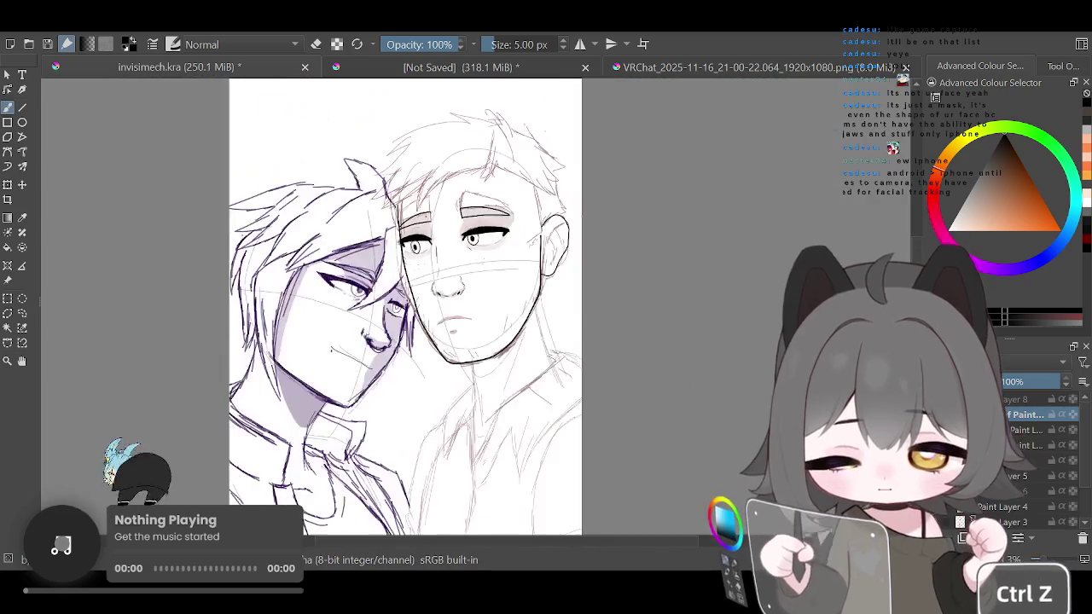
scroll(482, 218, "up", 2)
scroll(482, 217, "up", 1)
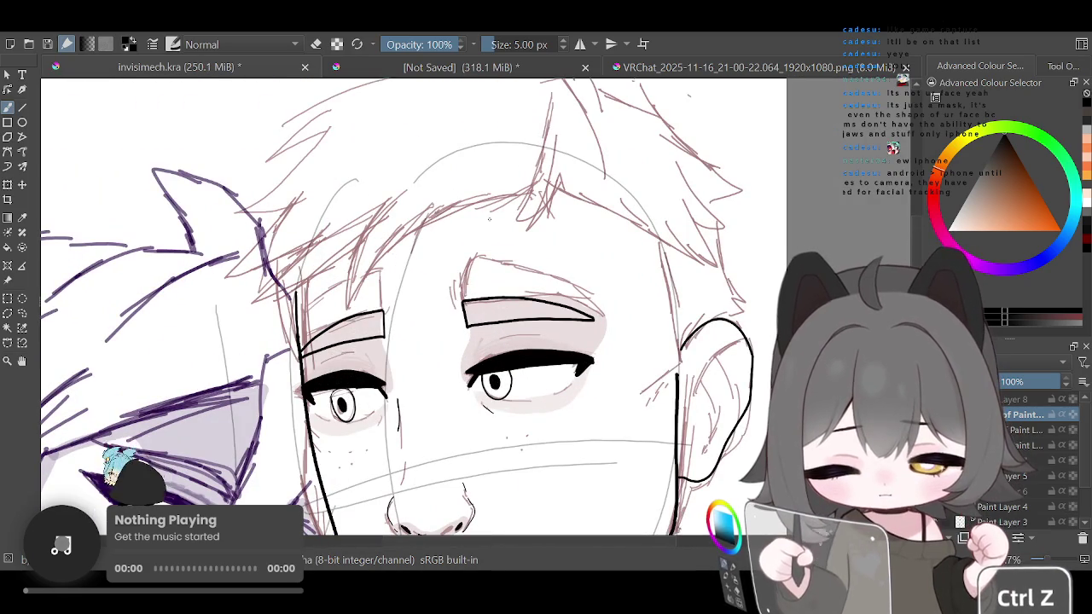
Ink the long hairline curve to the temple and a strand rising toward the crown
left_click_drag(551, 175, 563, 173)
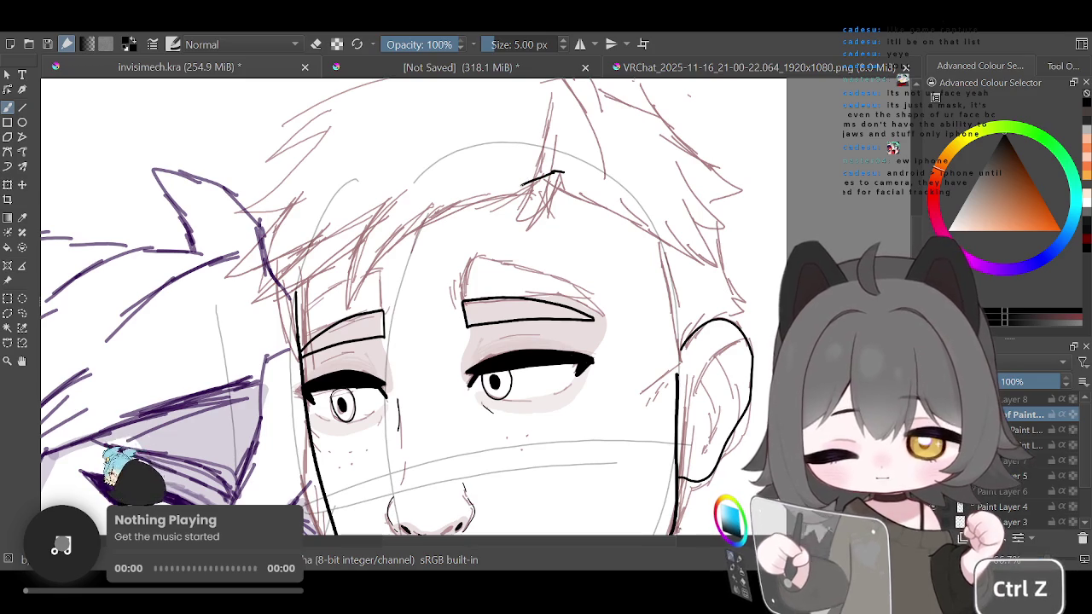
mouse_move(559, 172)
left_mouse_down()
mouse_move(398, 228)
mouse_move(360, 278)
left_mouse_up()
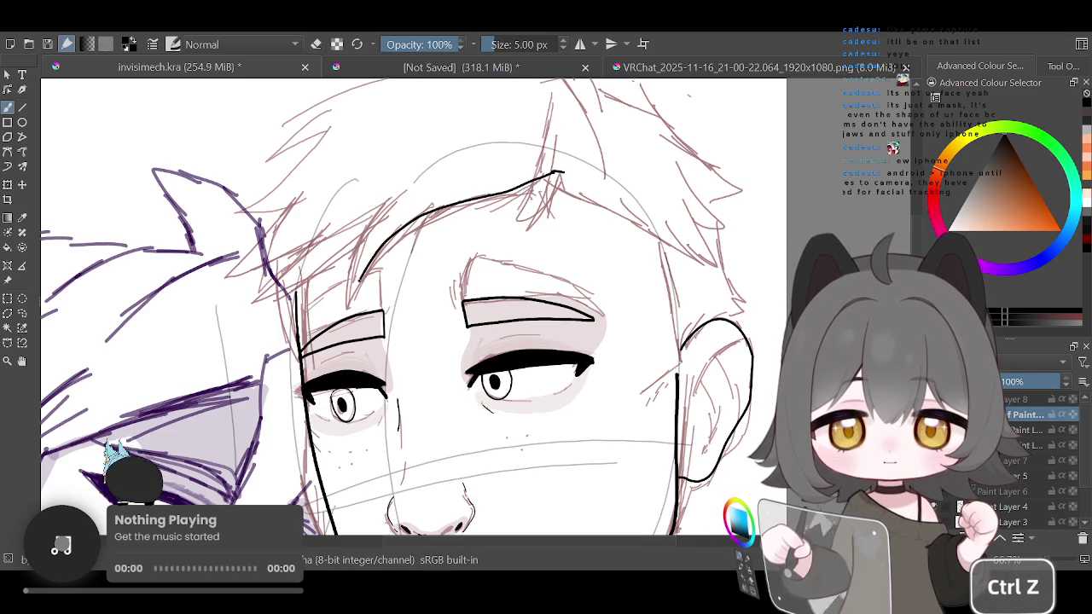
mouse_move(376, 224)
left_mouse_down()
mouse_move(280, 290)
mouse_move(315, 251)
left_mouse_up()
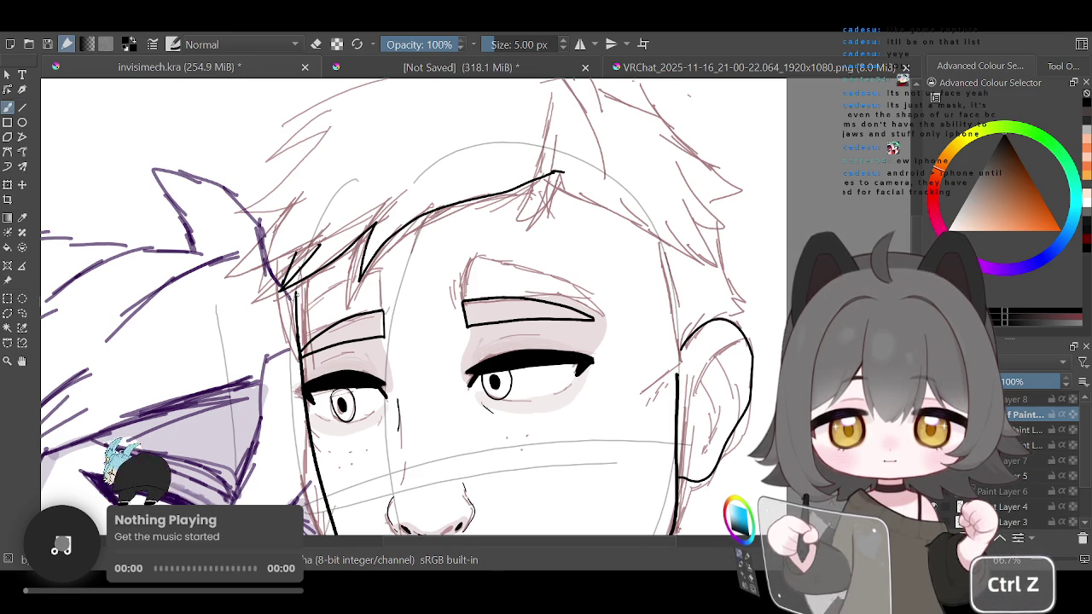
left_click_drag(278, 267, 266, 298)
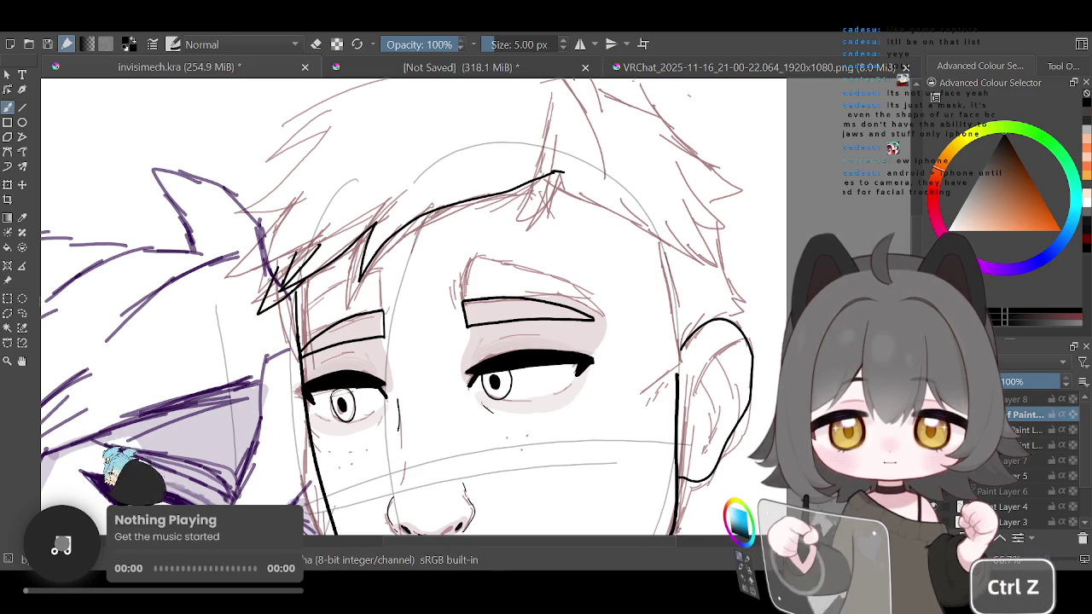
mouse_move(343, 151)
left_mouse_down()
mouse_move(271, 232)
mouse_move(292, 234)
mouse_move(271, 258)
left_mouse_up()
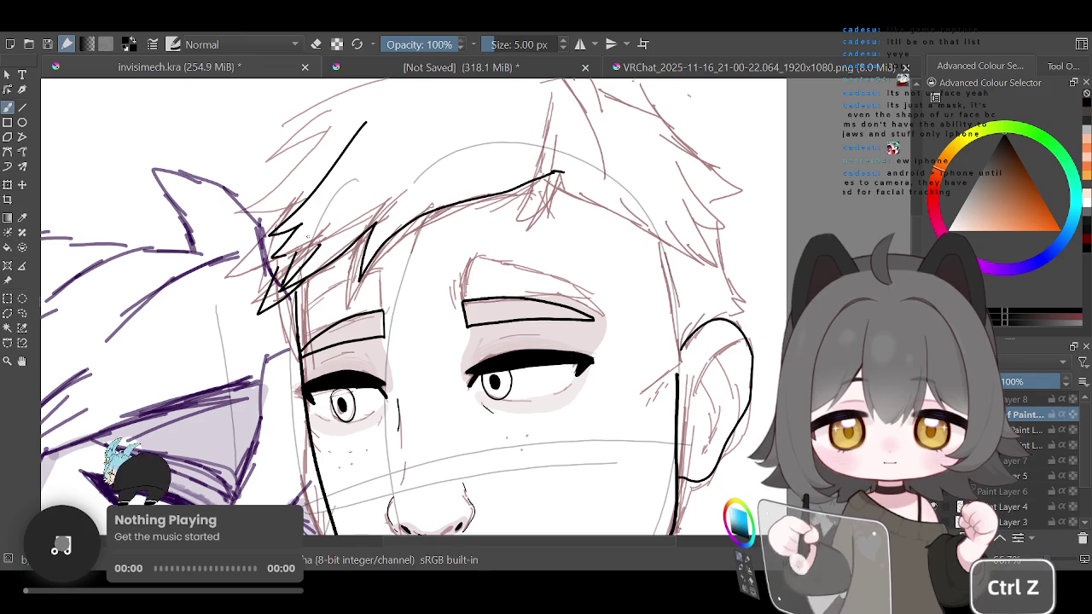
scroll(313, 224, "down", 3)
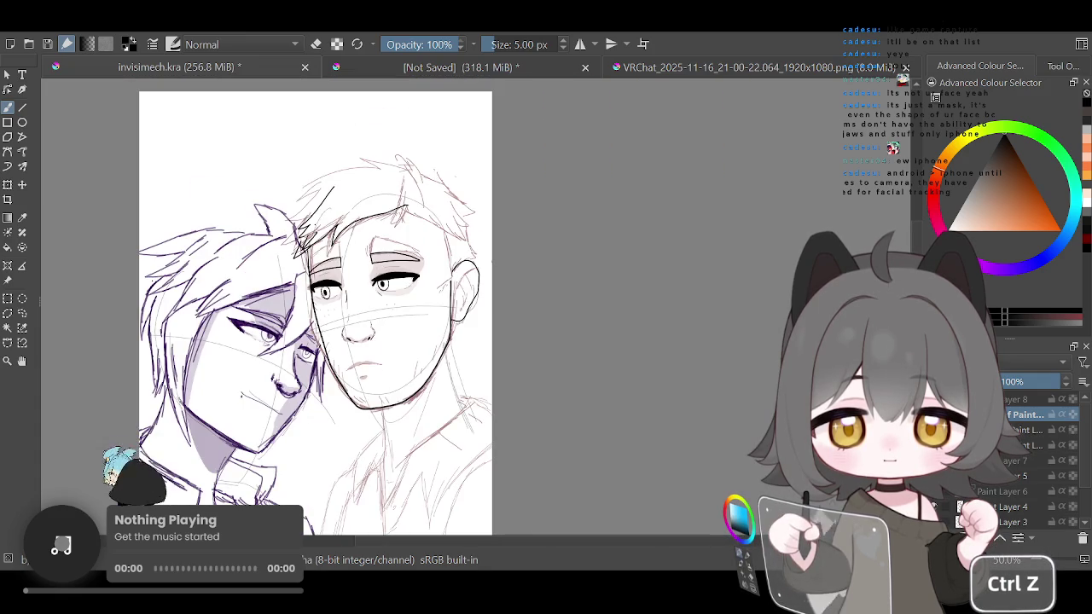
Ink a pointed hair tip, then strands sweeping across the fringe toward the side above the ear
scroll(373, 188, "up", 3)
scroll(443, 226, "up", 3)
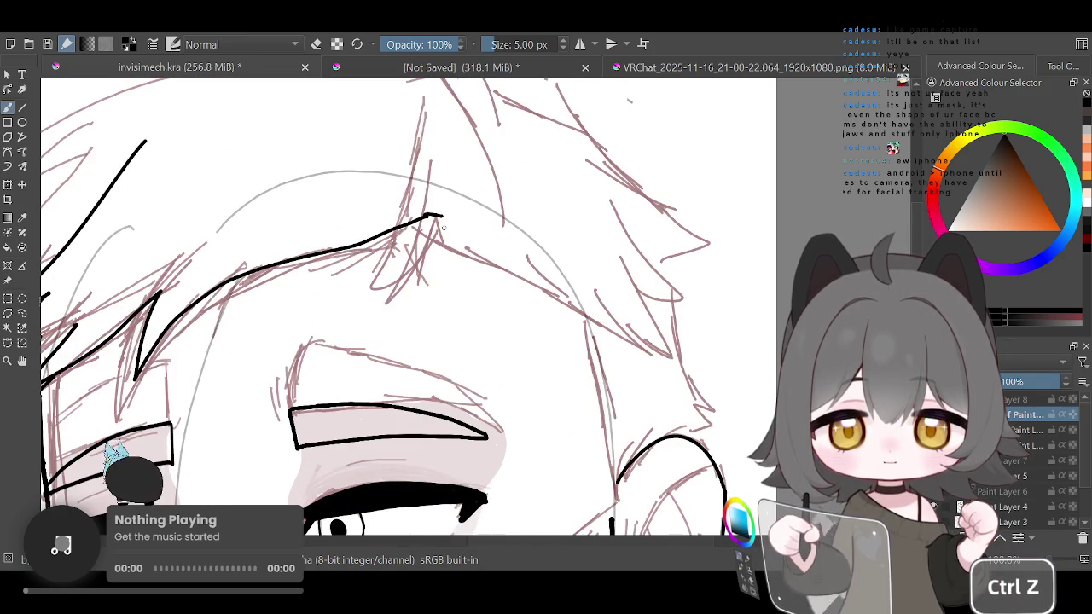
left_click_drag(443, 218, 425, 221)
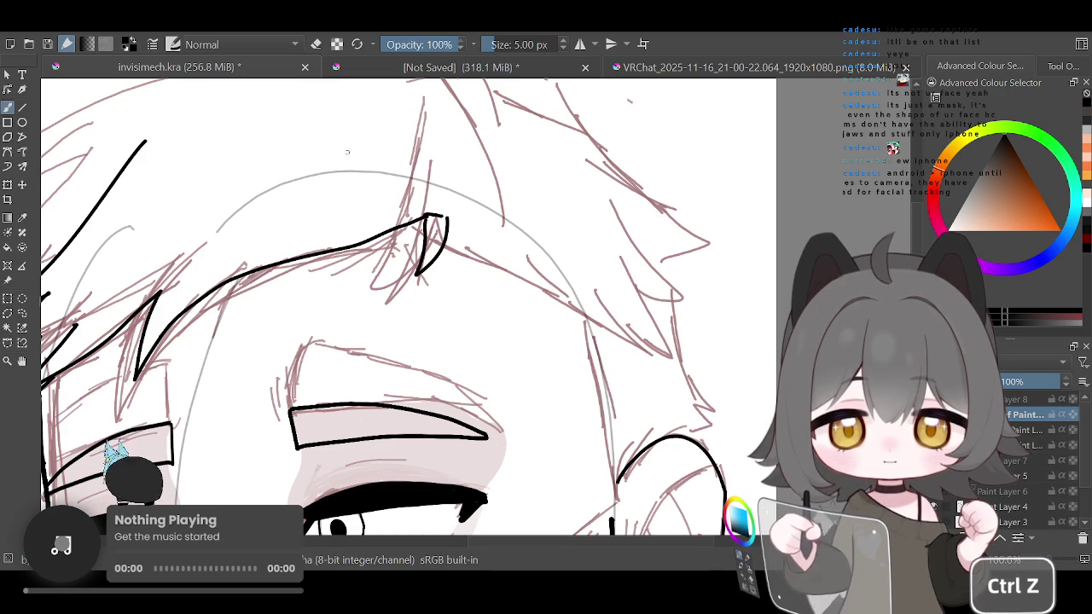
left_click(316, 44)
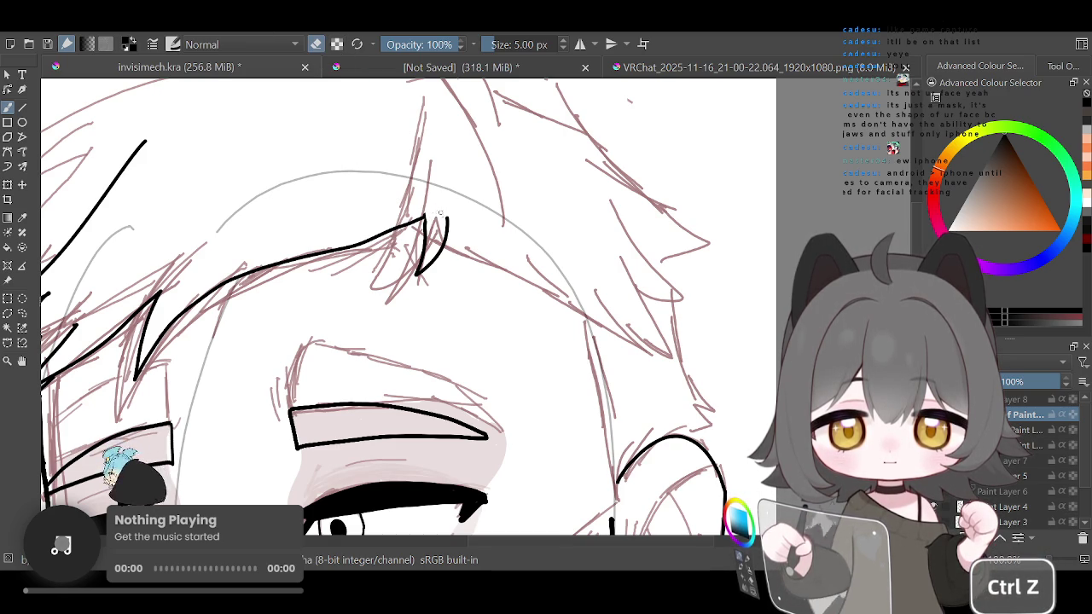
left_click(314, 43)
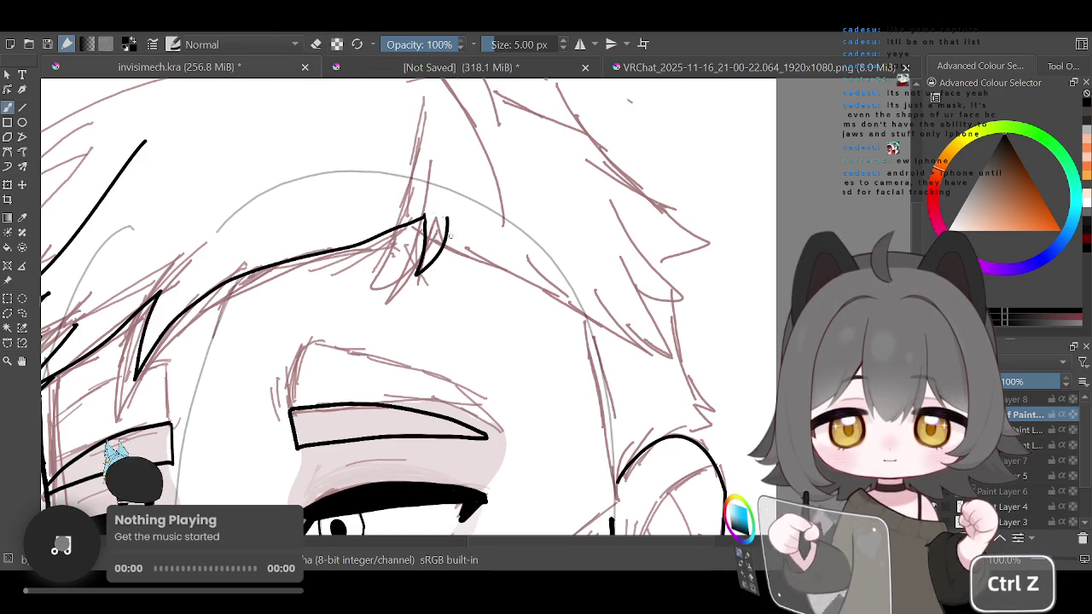
mouse_move(447, 237)
left_mouse_down()
mouse_move(573, 311)
mouse_move(618, 317)
mouse_move(620, 290)
left_mouse_up()
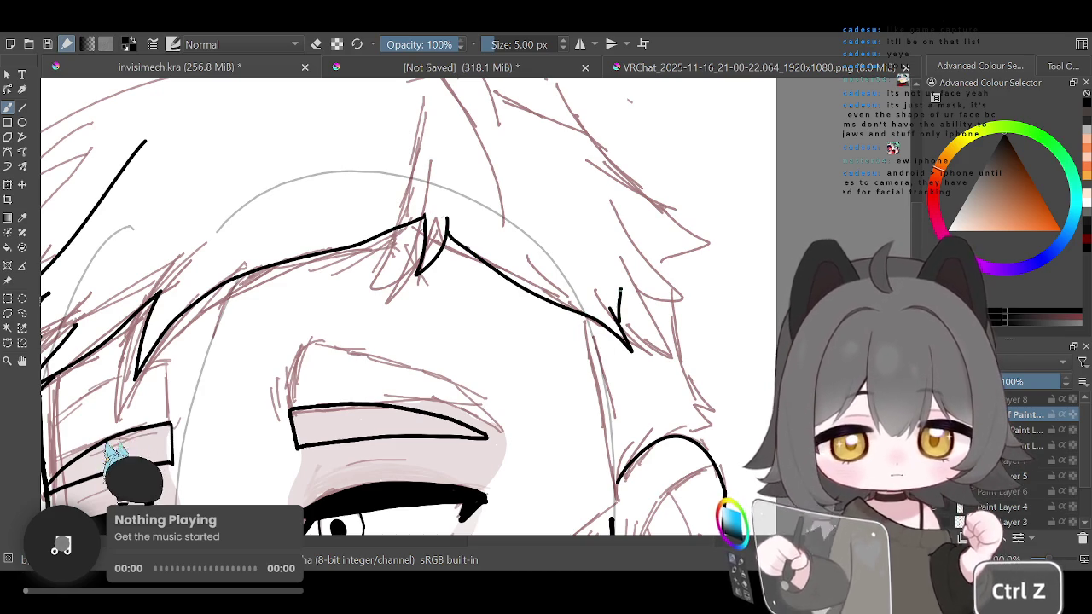
mouse_move(654, 369)
left_mouse_down()
mouse_move(656, 283)
mouse_move(682, 260)
mouse_move(592, 133)
mouse_move(490, 104)
left_mouse_up()
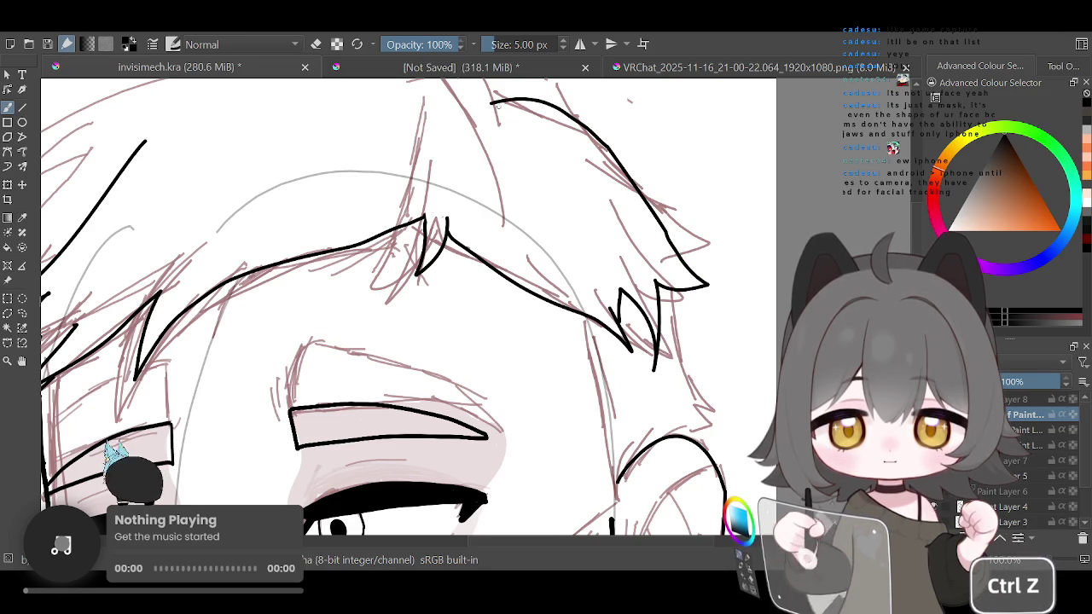
scroll(540, 108, "down", 5)
scroll(539, 109, "down", 5)
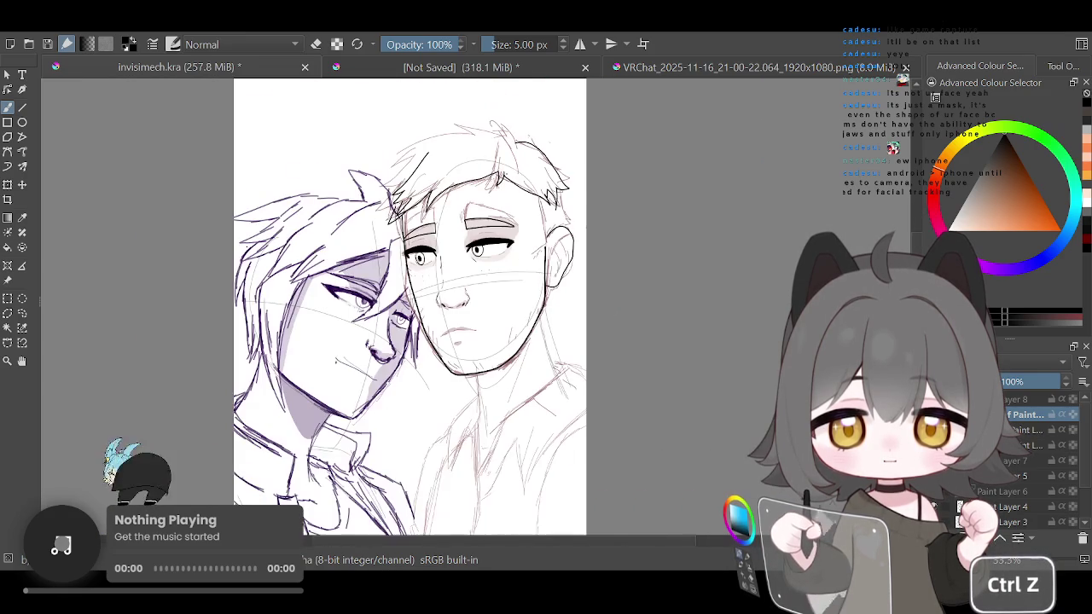
Ink a black hair outline curving over the top of the right character's head
scroll(475, 157, "up", 2)
scroll(475, 136, "up", 3)
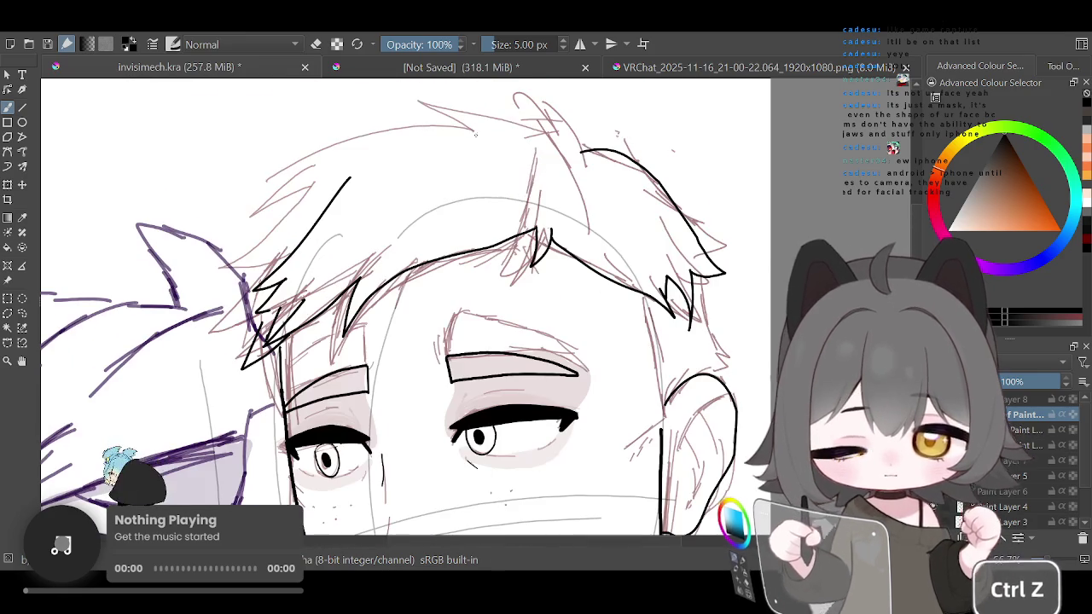
scroll(475, 137, "up", 2)
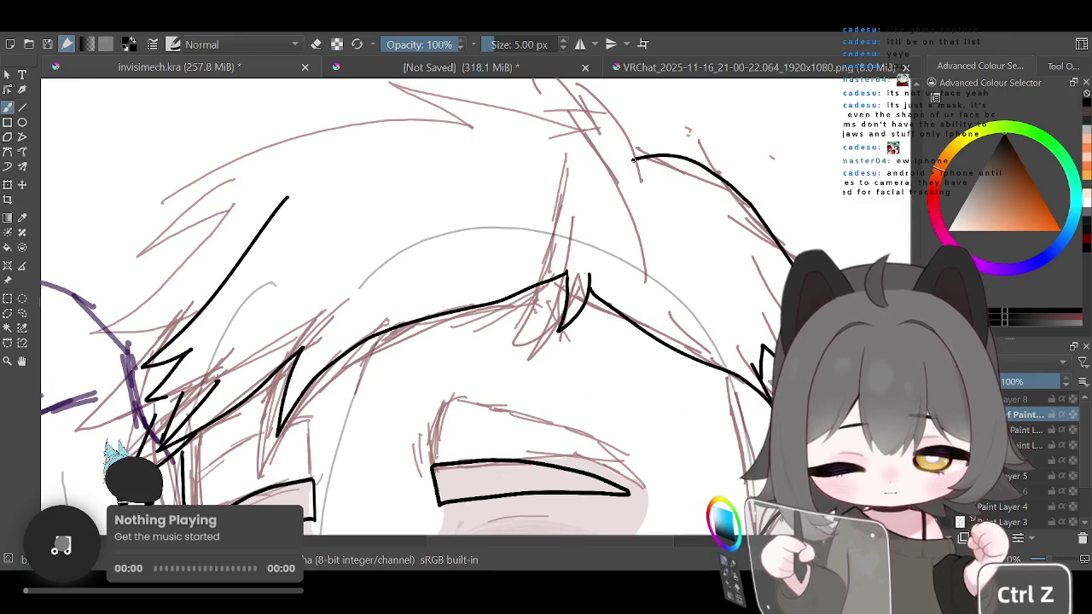
mouse_move(647, 156)
left_mouse_down()
mouse_move(634, 120)
mouse_move(573, 88)
left_mouse_up()
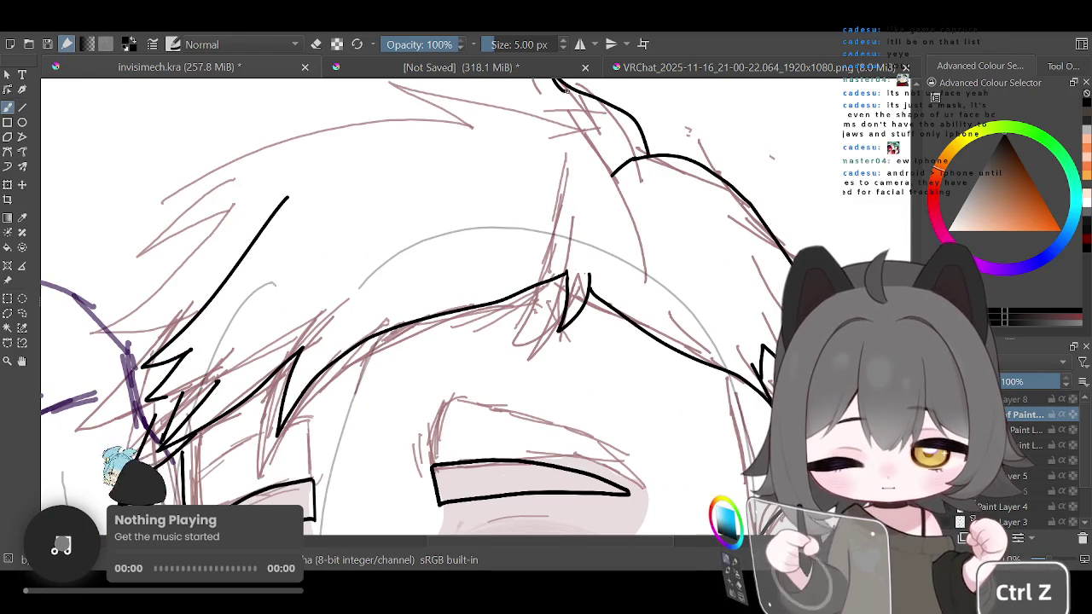
Add another black hair strand along the top of the head and zoom to review it
scroll(413, 306, "up", 3)
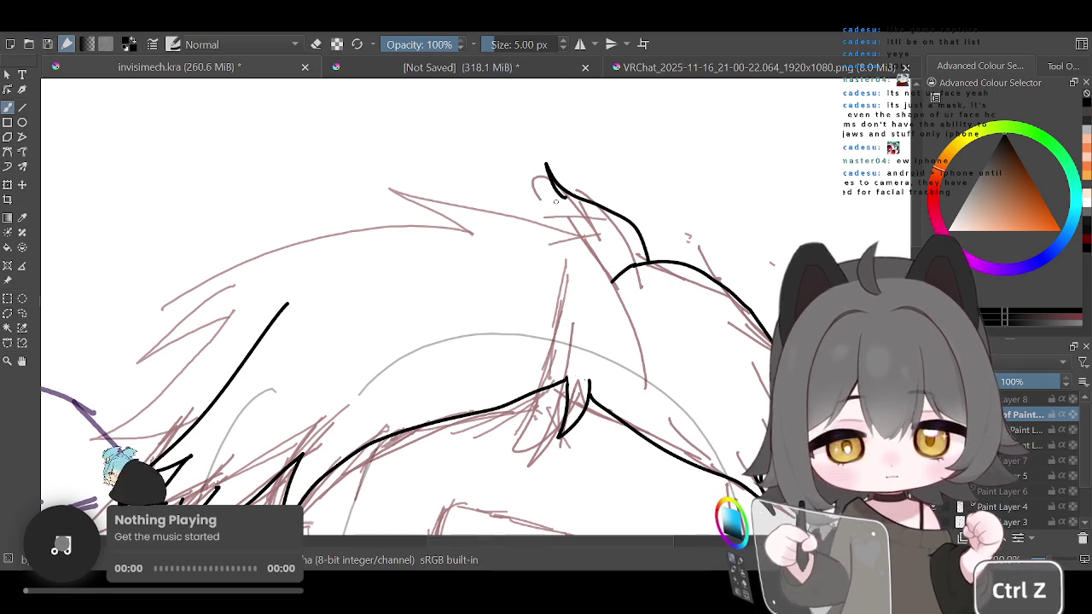
mouse_move(559, 194)
left_mouse_down()
mouse_move(483, 162)
mouse_move(512, 200)
mouse_move(207, 233)
mouse_move(245, 251)
mouse_move(104, 381)
mouse_move(158, 370)
mouse_move(119, 431)
mouse_move(159, 429)
mouse_move(157, 443)
left_mouse_up()
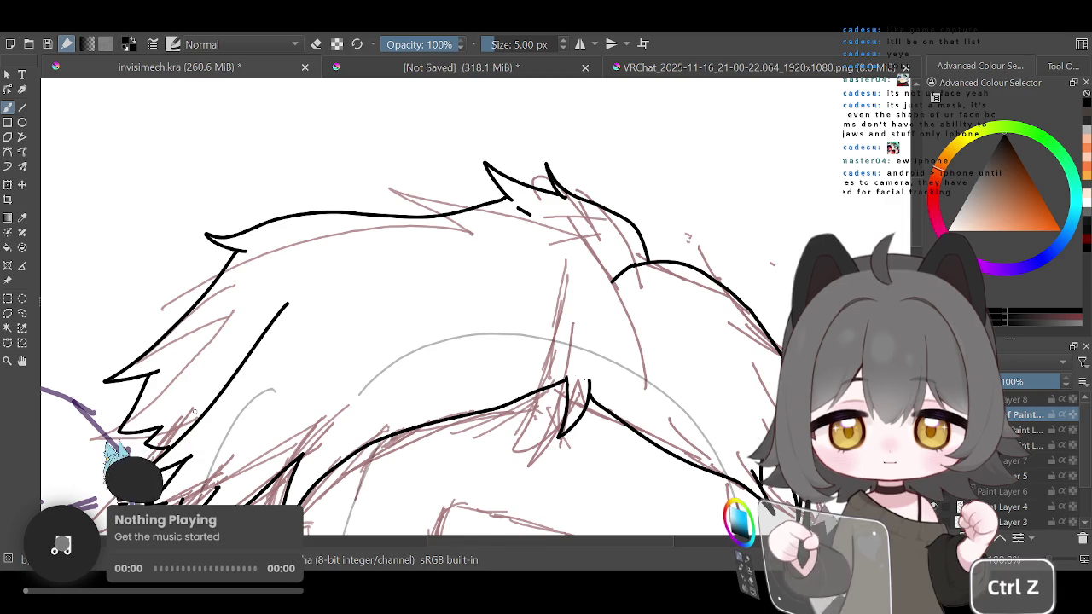
scroll(290, 324, "down", 5)
scroll(290, 324, "down", 2)
scroll(290, 324, "up", 1)
scroll(290, 324, "up", 2)
scroll(283, 348, "up", 1)
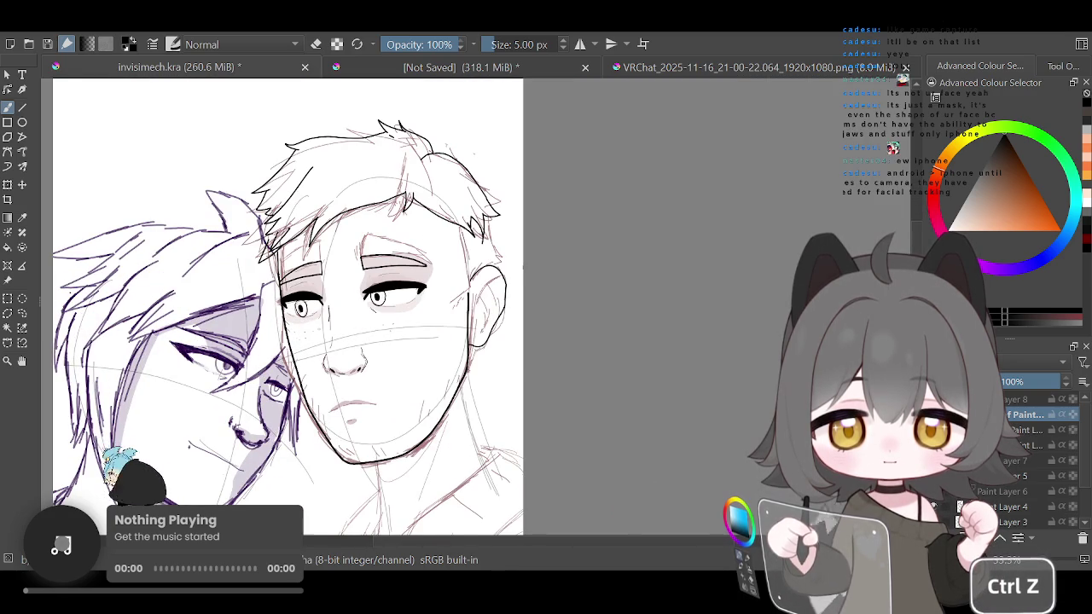
scroll(290, 324, "up", 2)
scroll(290, 324, "down", 2)
scroll(337, 316, "up", 1)
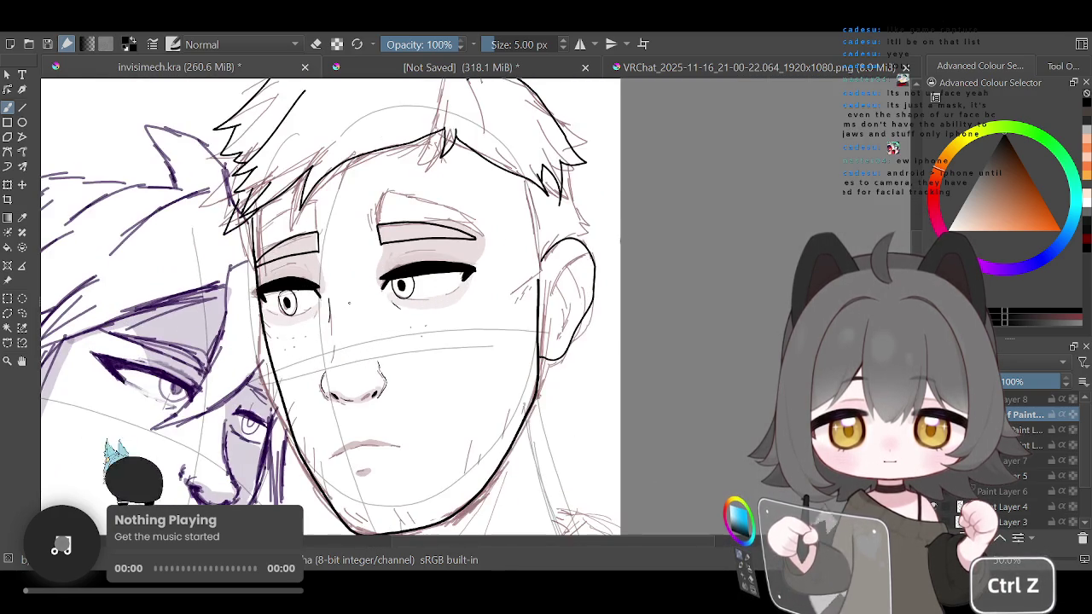
scroll(355, 294, "down", 1)
scroll(355, 294, "up", 1)
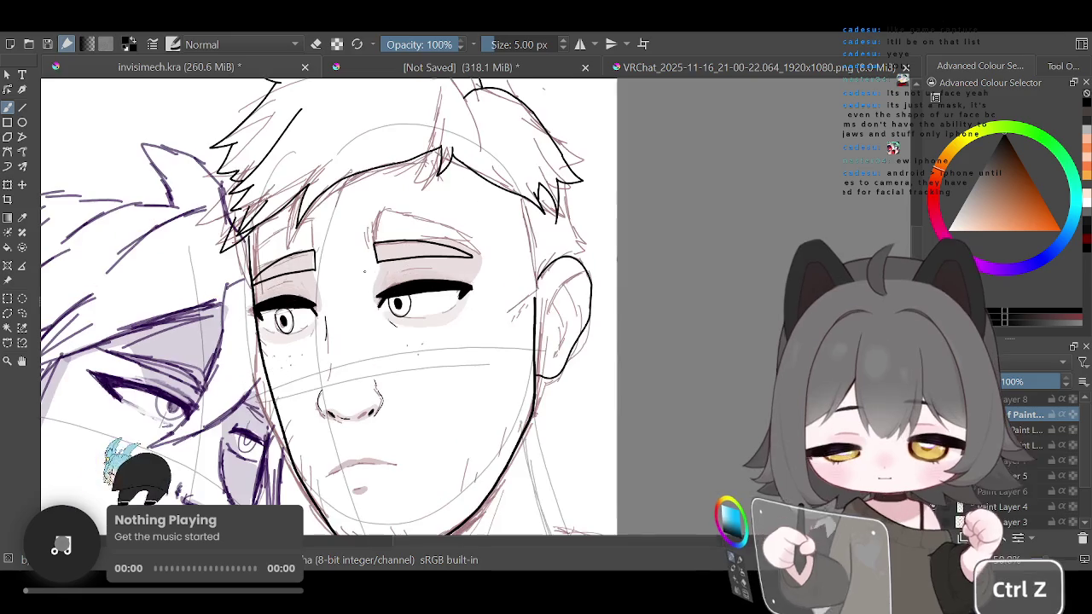
Undo the black hair ink strokes and the stray black mark over the eye
scroll(364, 272, "down", 1)
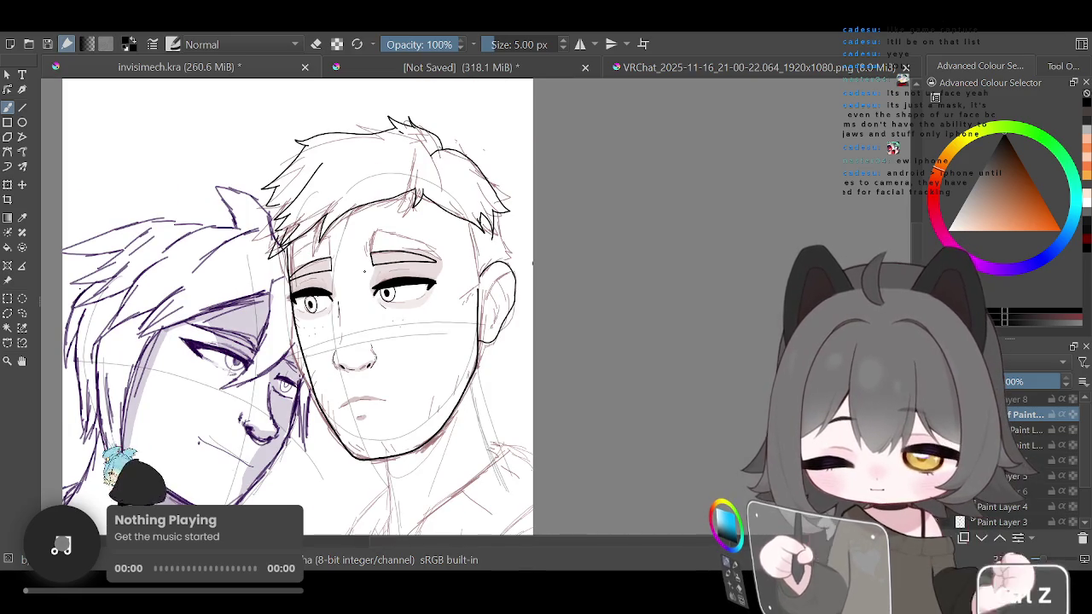
key("ctrl+z")
key("ctrl+z")
scroll(364, 248, "down", 1)
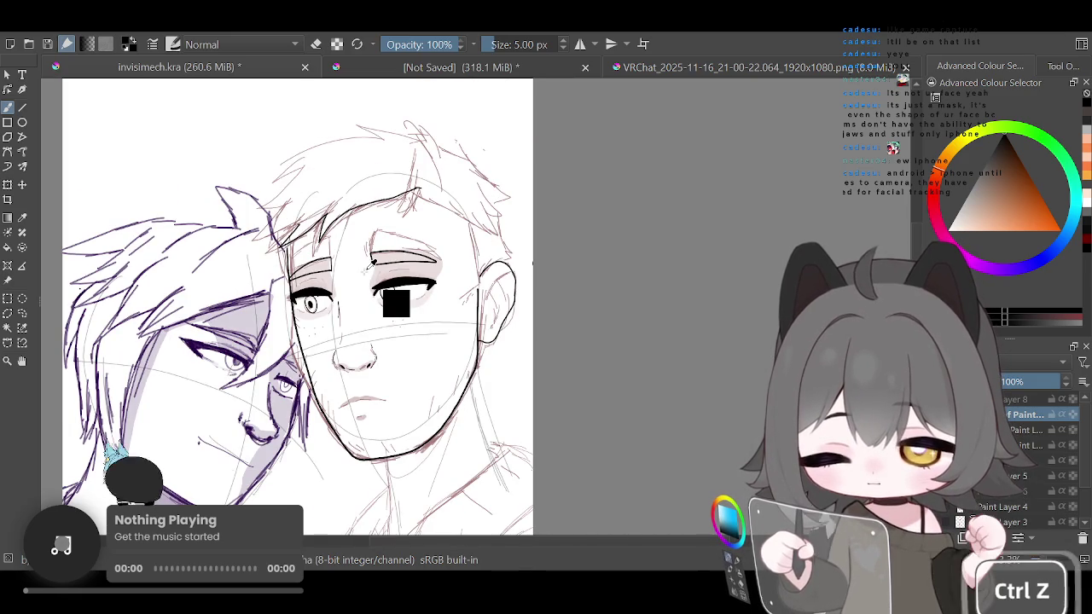
key("ctrl+z")
key("ctrl+z")
scroll(329, 290, "up", 1)
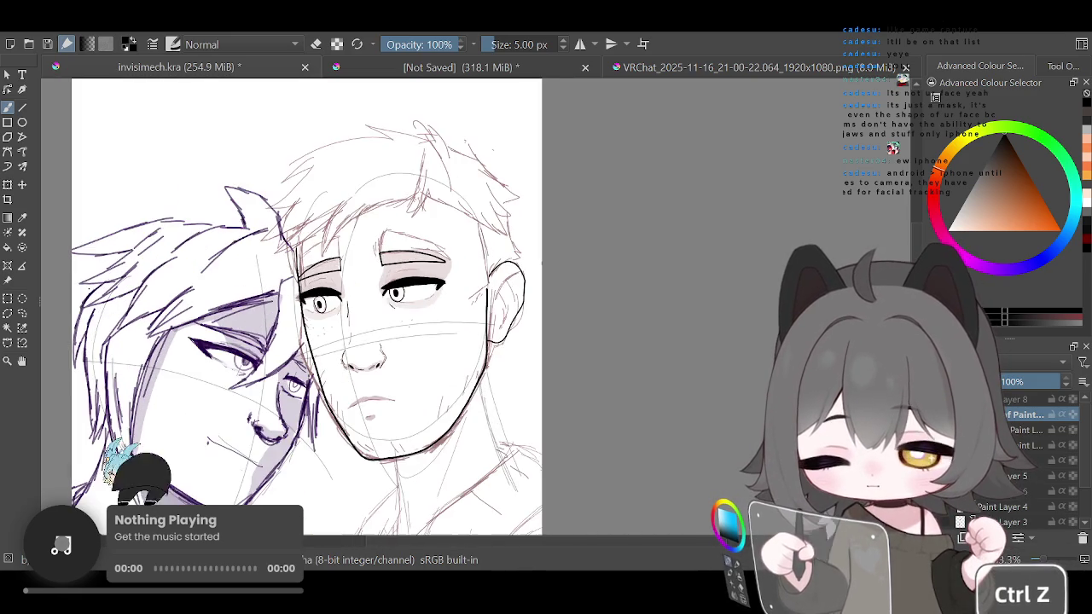
scroll(329, 290, "up", 2)
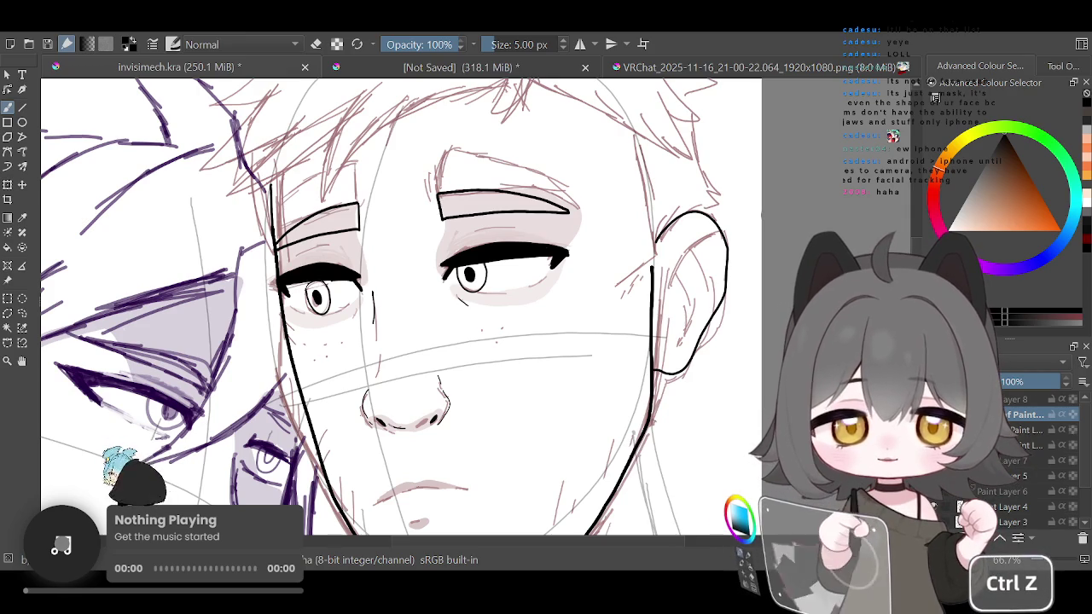
Zoom around the right character's inked face, then zoom out to see the whole page
scroll(401, 307, "down", 2)
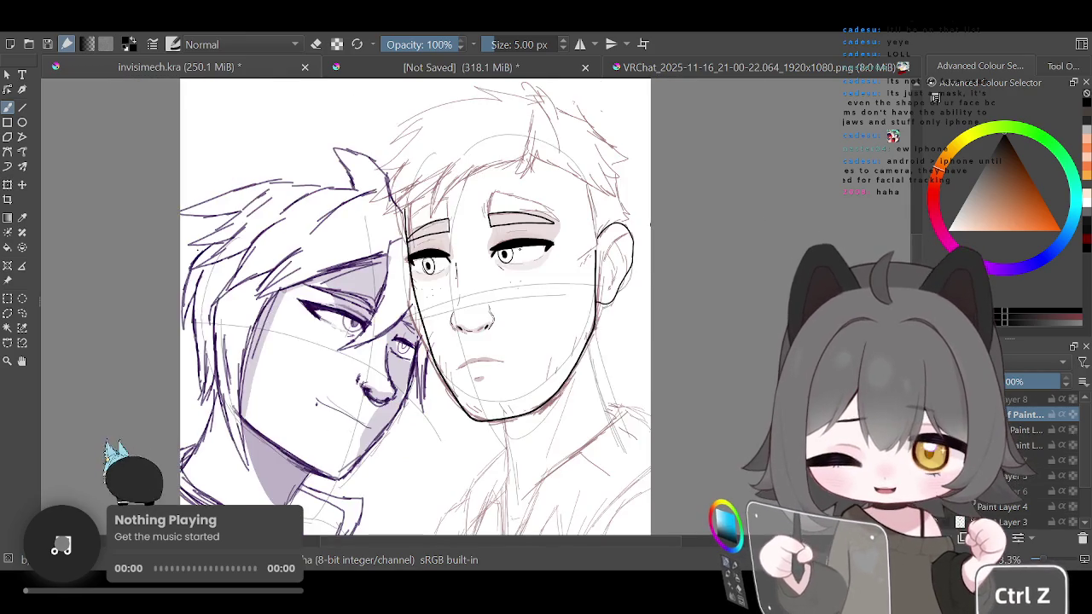
scroll(401, 307, "down", 2)
scroll(520, 283, "up", 2)
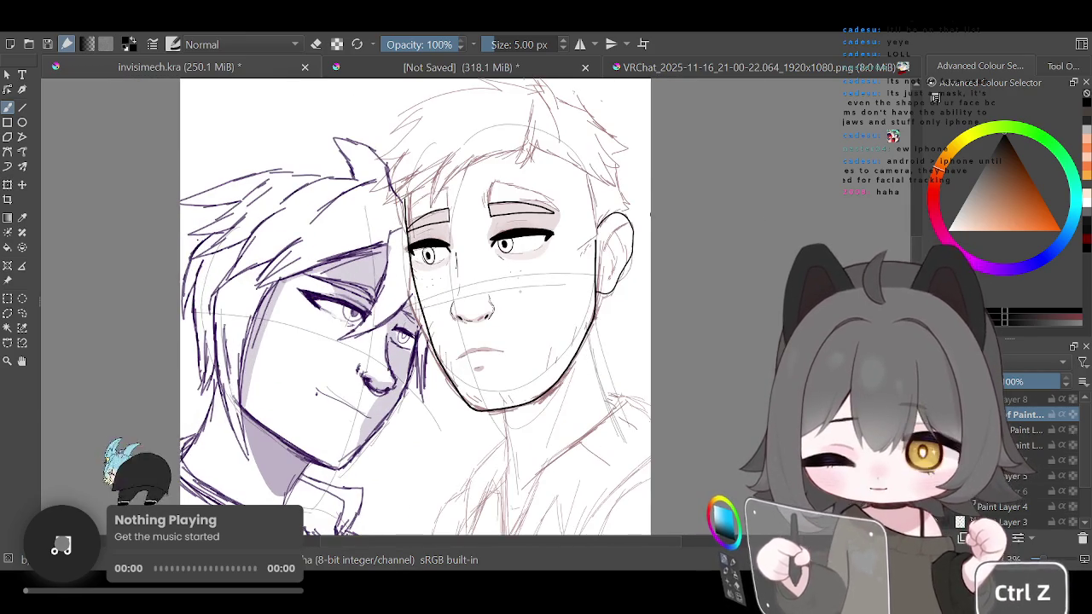
scroll(521, 283, "up", 2)
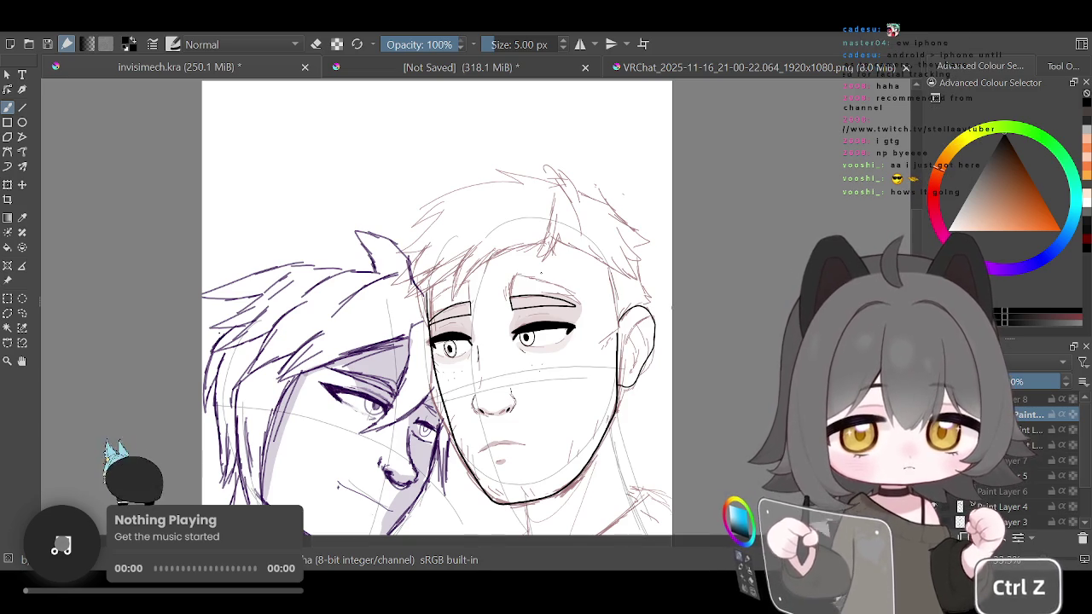
key("minus")
key("minus")
key("minus")
key("plus")
key("plus")
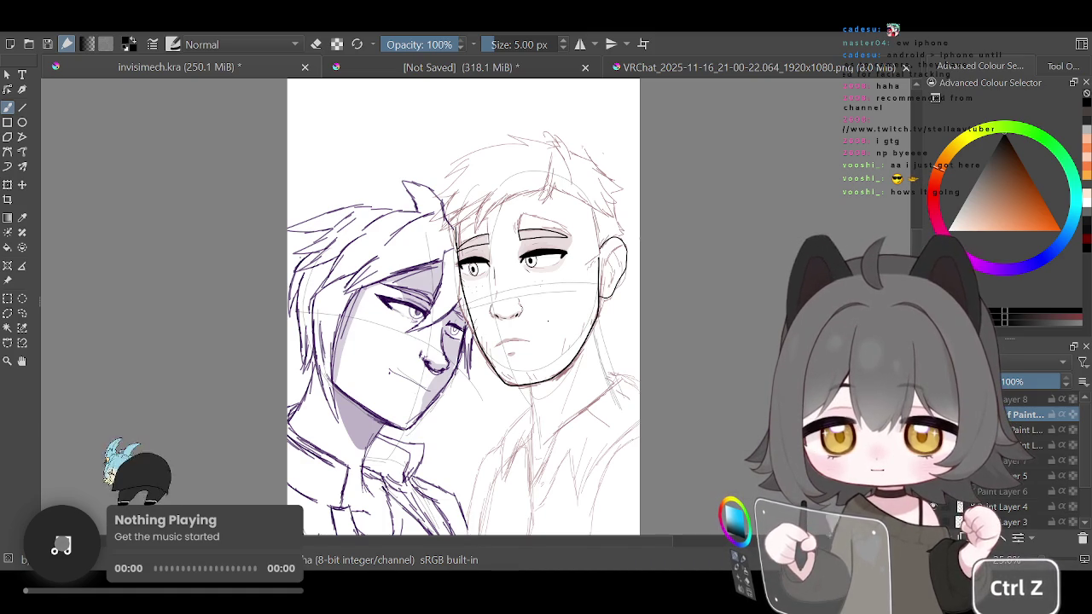
scroll(478, 325, "down", 2)
scroll(478, 324, "up", 2)
scroll(477, 324, "up", 2)
scroll(478, 324, "down", 3)
scroll(589, 341, "up", 1)
scroll(588, 341, "up", 1)
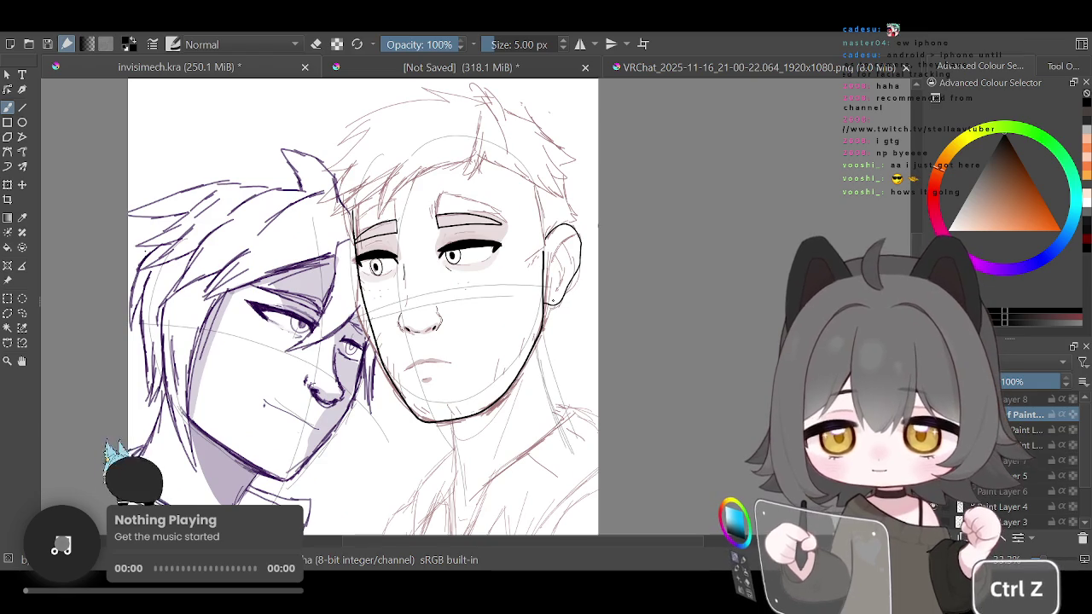
scroll(510, 276, "down", 1)
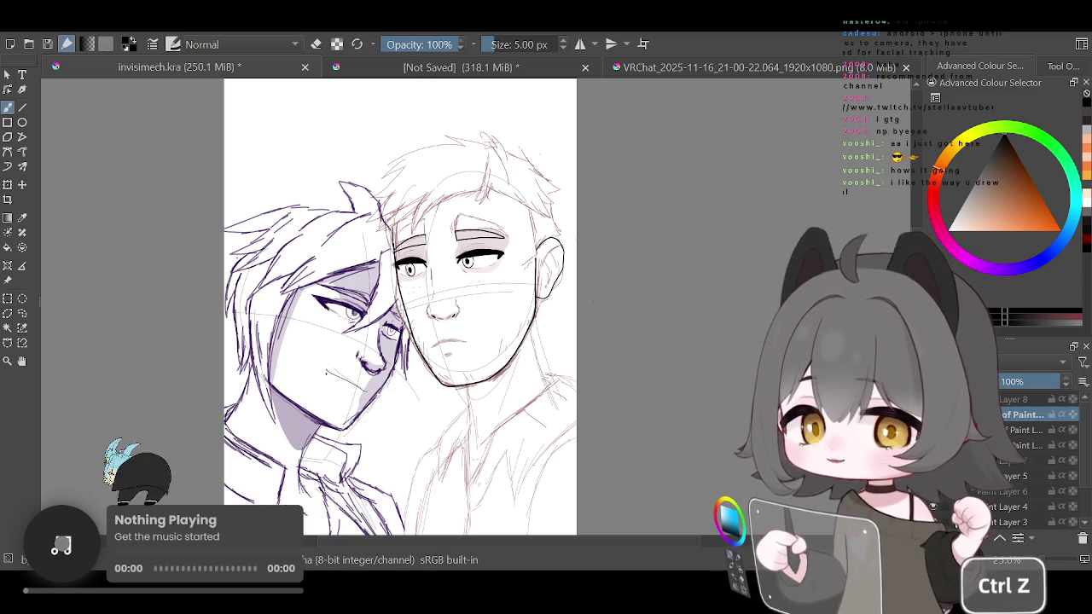
scroll(601, 269, "down", 1)
scroll(580, 270, "up", 1)
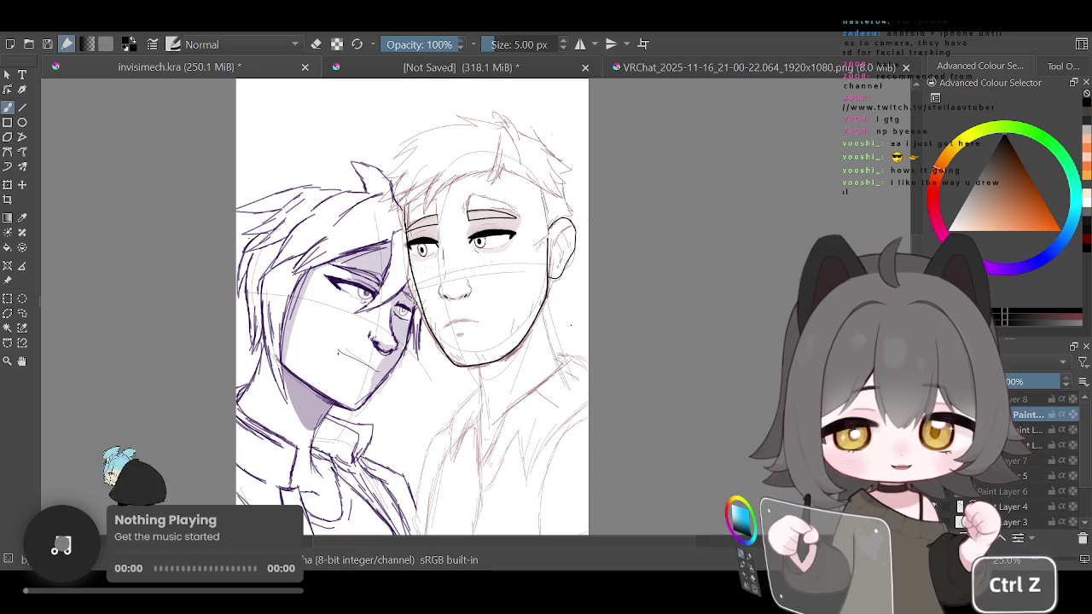
scroll(410, 299, "down", 1)
scroll(409, 299, "up", 2)
scroll(384, 299, "up", 1)
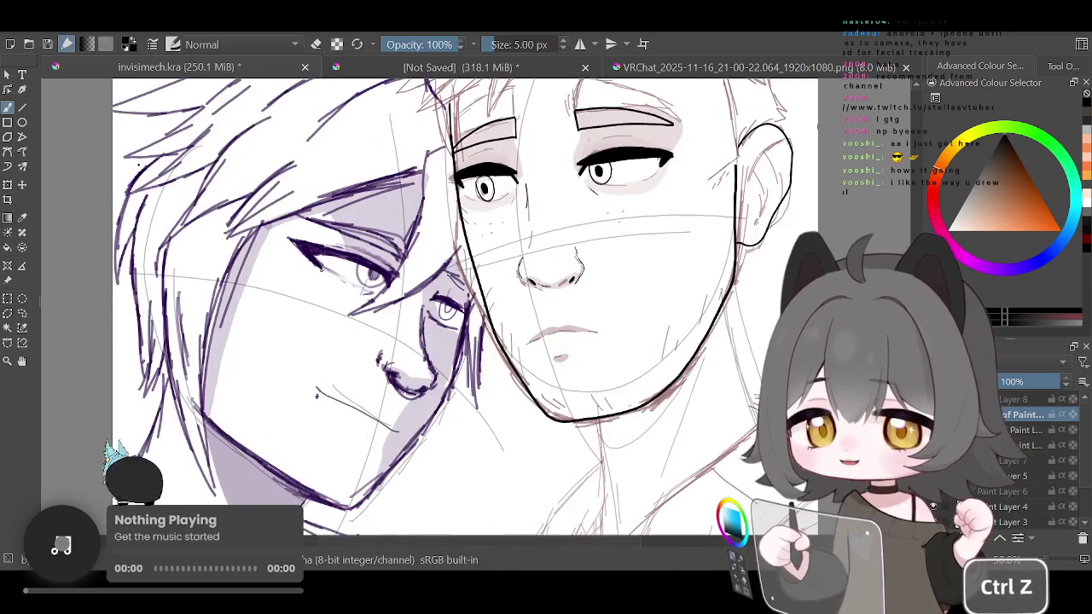
scroll(358, 299, "up", 1)
scroll(311, 289, "down", 1)
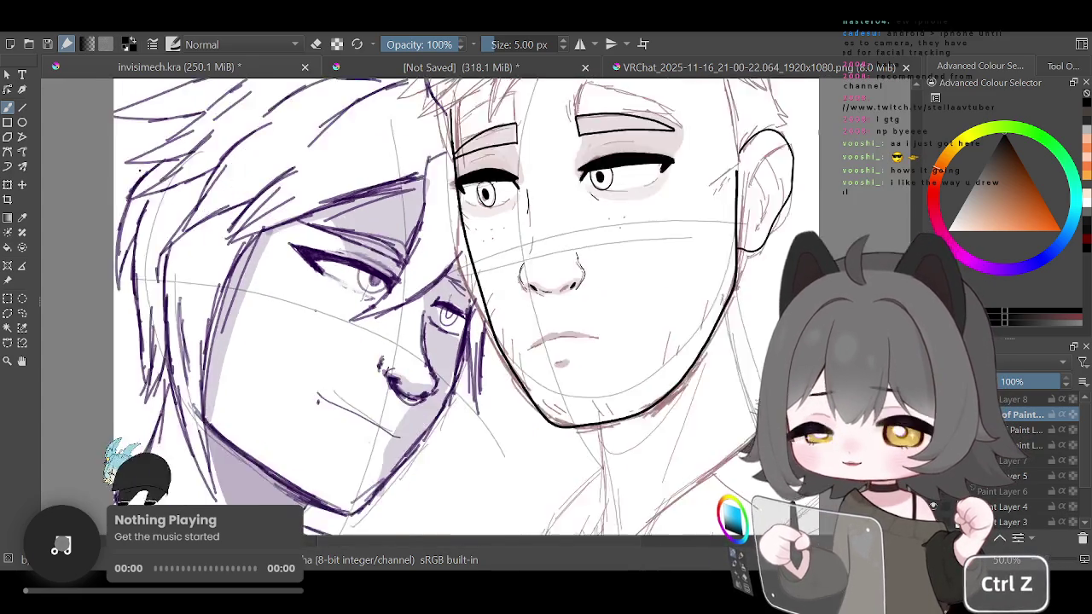
scroll(311, 289, "down", 1)
scroll(307, 290, "up", 1)
scroll(341, 298, "down", 3)
scroll(440, 299, "up", 1)
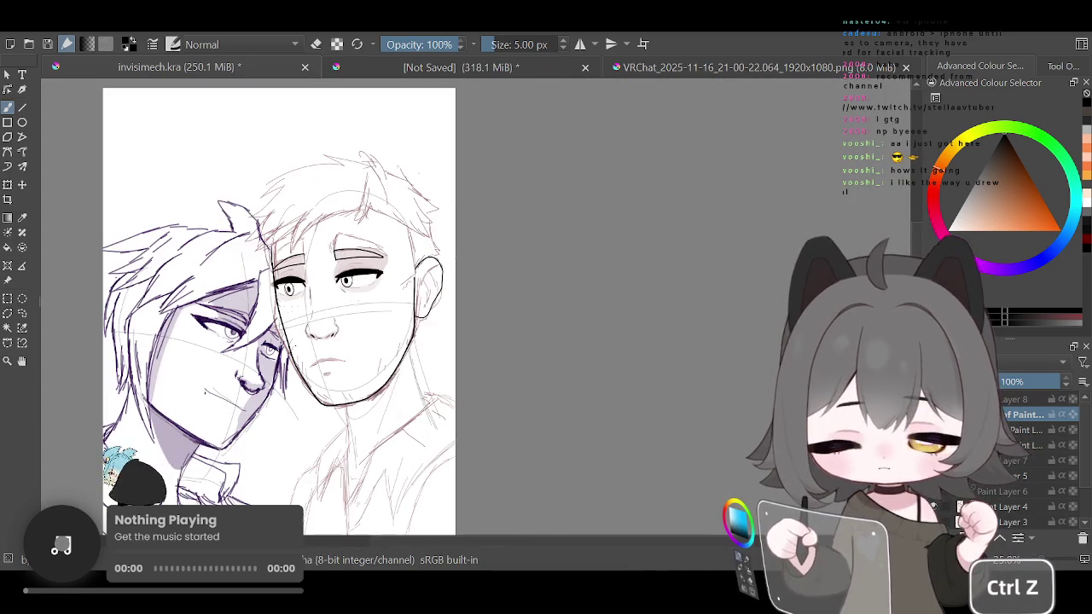
scroll(275, 299, "up", 1)
scroll(367, 290, "down", 1)
scroll(179, 332, "up", 1)
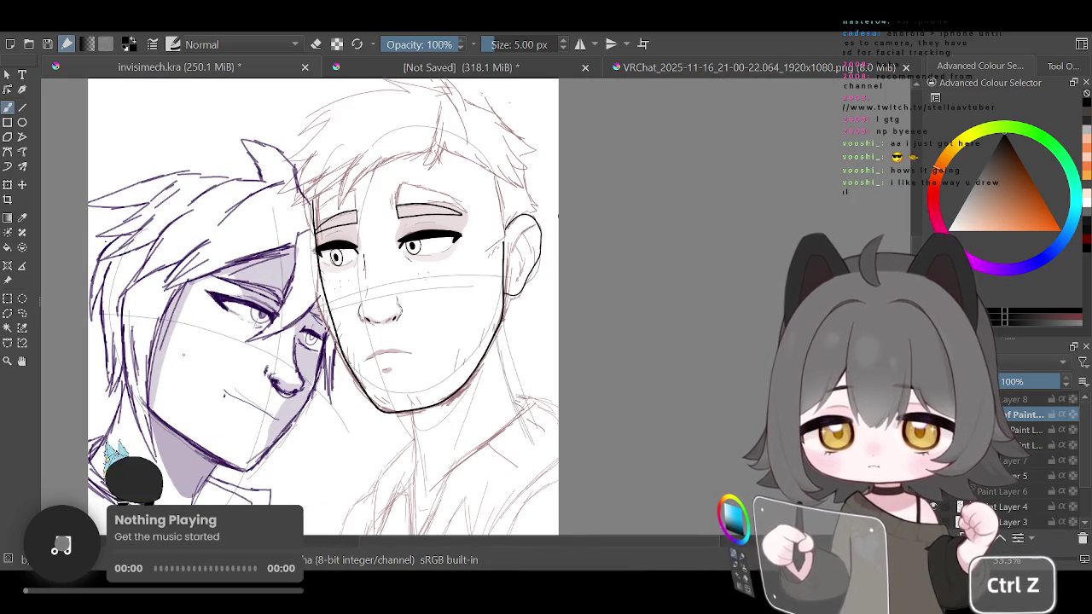
scroll(232, 307, "down", 1)
scroll(167, 323, "up", 1)
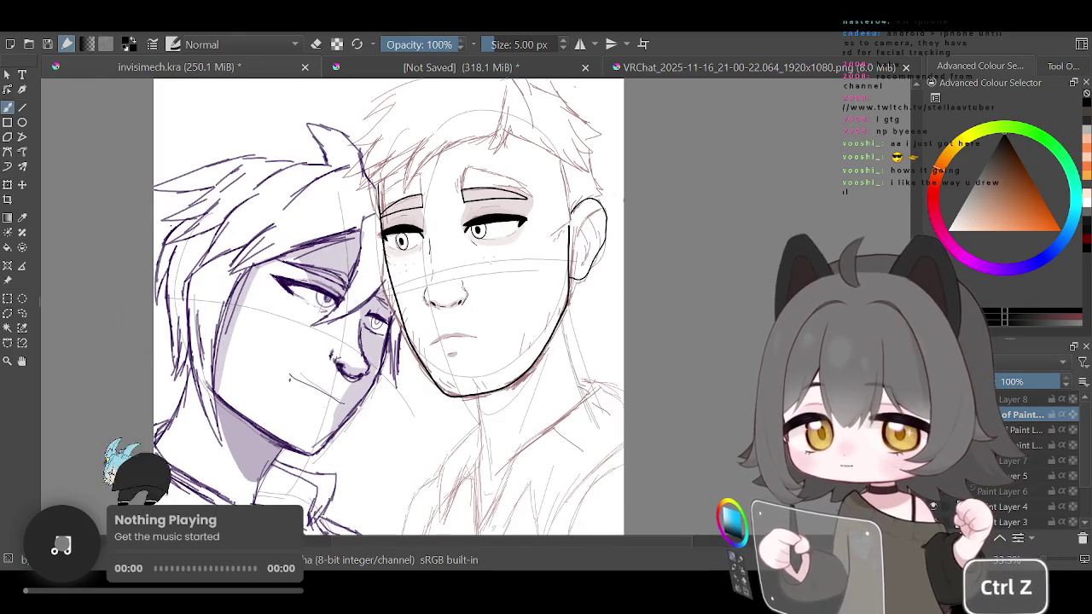
scroll(165, 348, "up", 1)
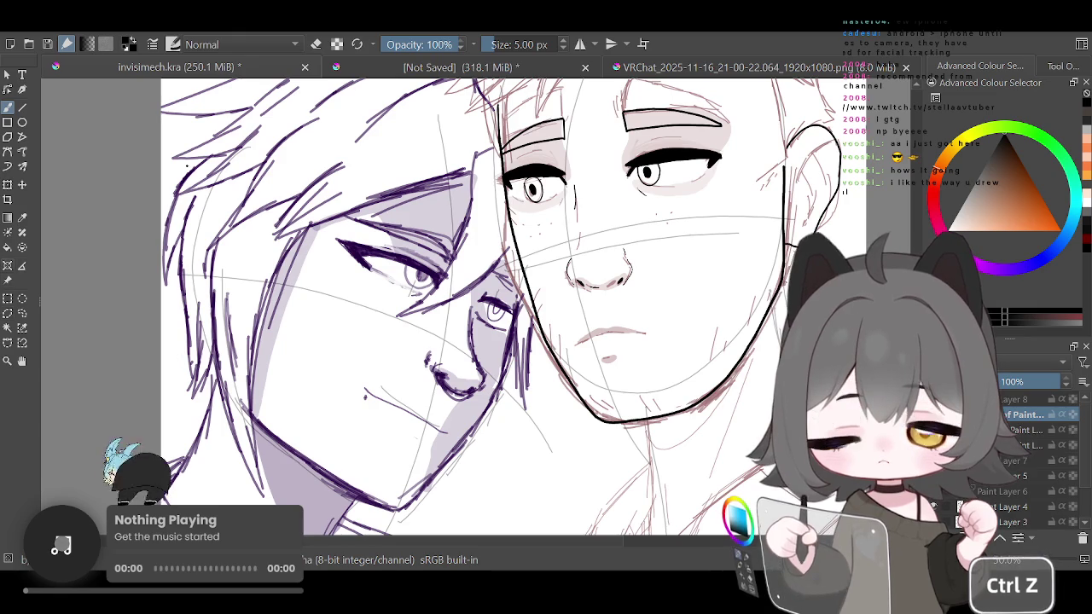
scroll(341, 299, "down", 2)
scroll(341, 298, "down", 3)
scroll(341, 298, "up", 2)
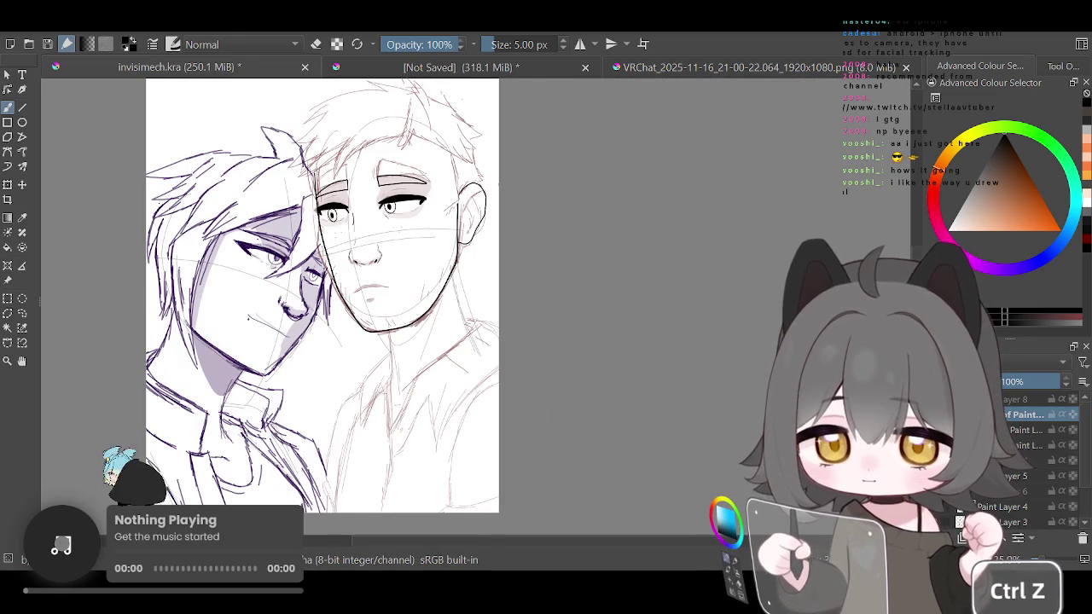
scroll(341, 299, "down", 1)
scroll(341, 298, "up", 2)
scroll(341, 298, "up", 2)
scroll(341, 298, "down", 1)
scroll(405, 409, "up", 1)
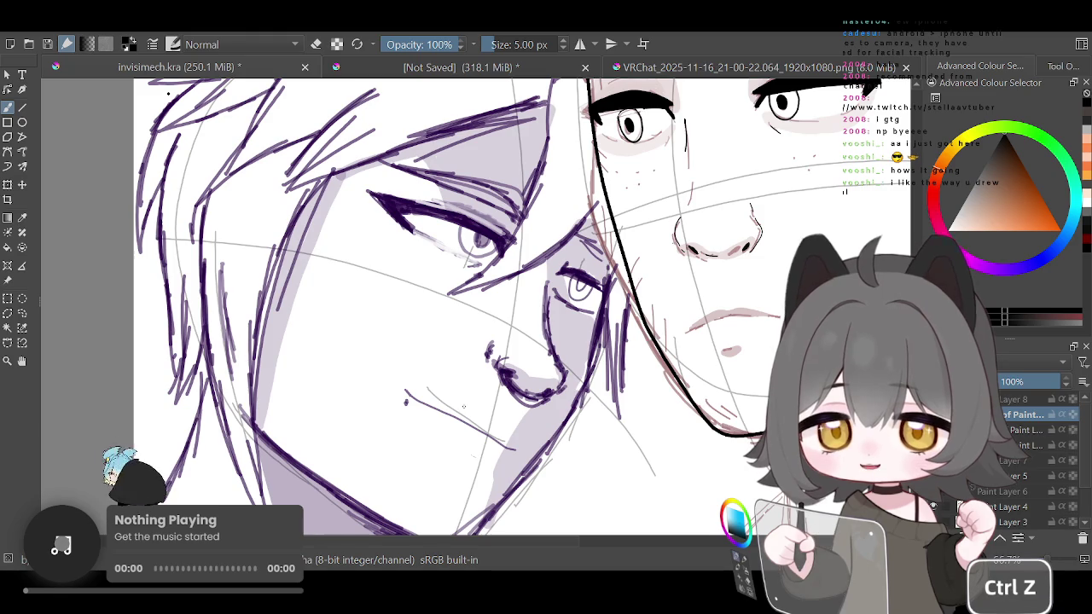
scroll(464, 407, "down", 1)
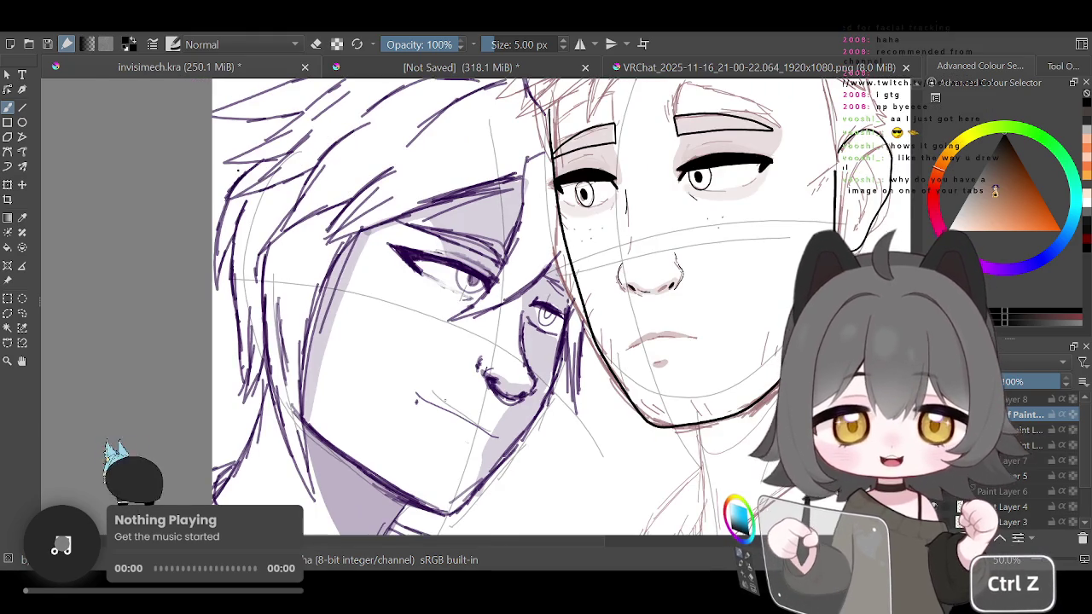
scroll(384, 341, "down", 1)
scroll(384, 341, "down", 1)
scroll(478, 396, "up", 1)
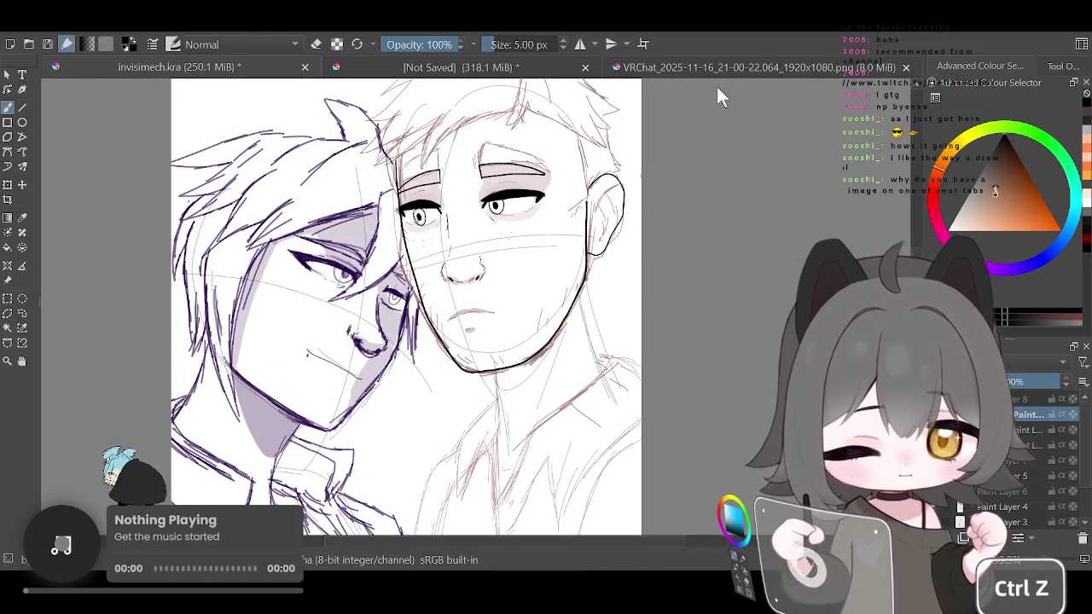
Bring up the VRChat screenshot of the masked, cat-eared avatar and zoom in on it
left_click(731, 66)
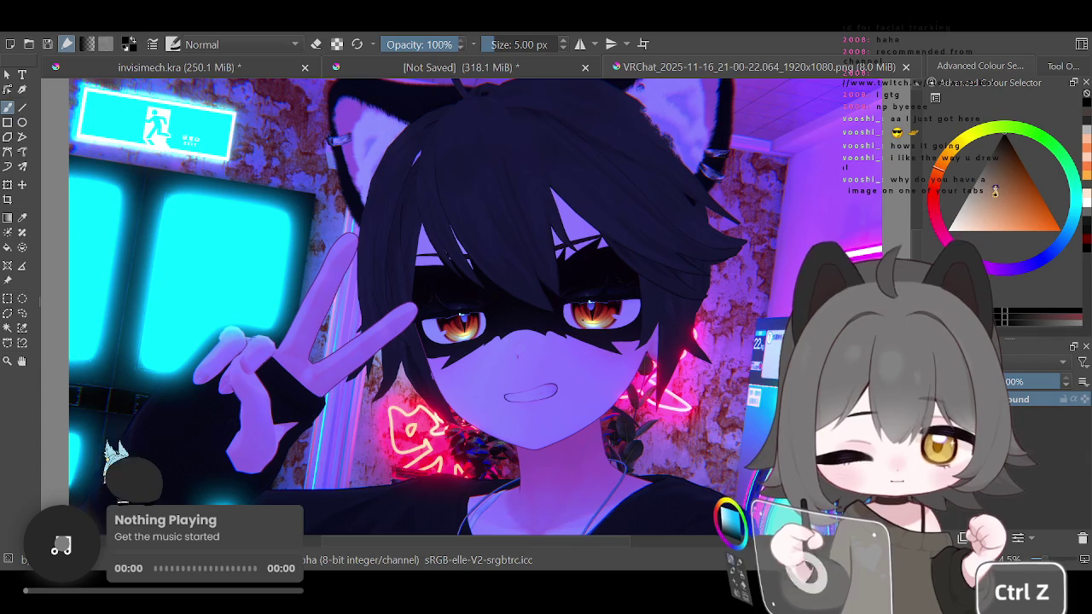
scroll(504, 290, "down", 1)
scroll(504, 290, "down", 1)
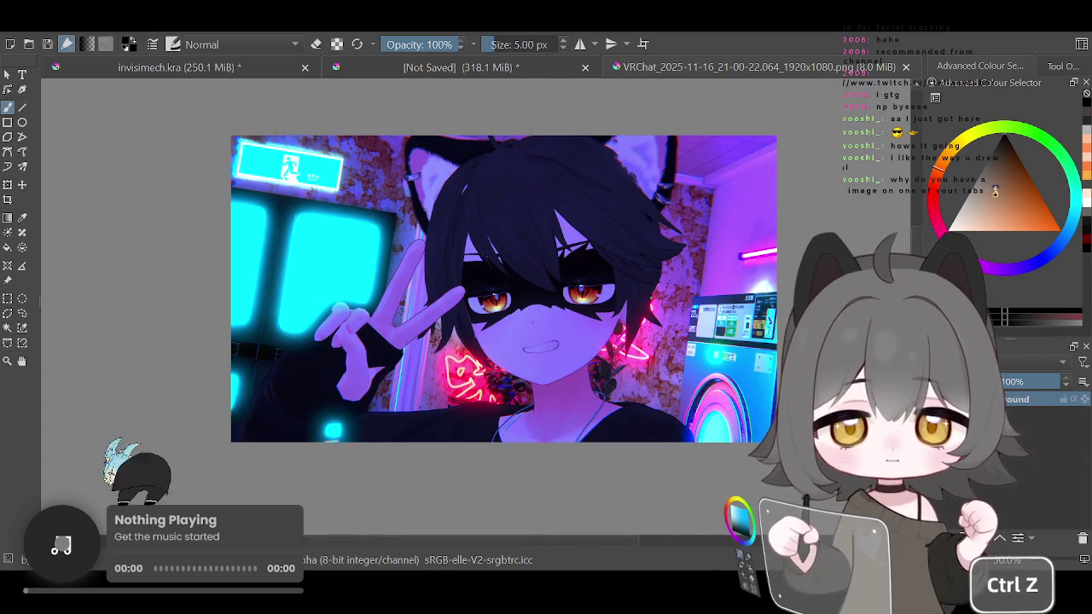
scroll(683, 315, "up", 1)
scroll(683, 315, "down", 1)
scroll(682, 316, "up", 2)
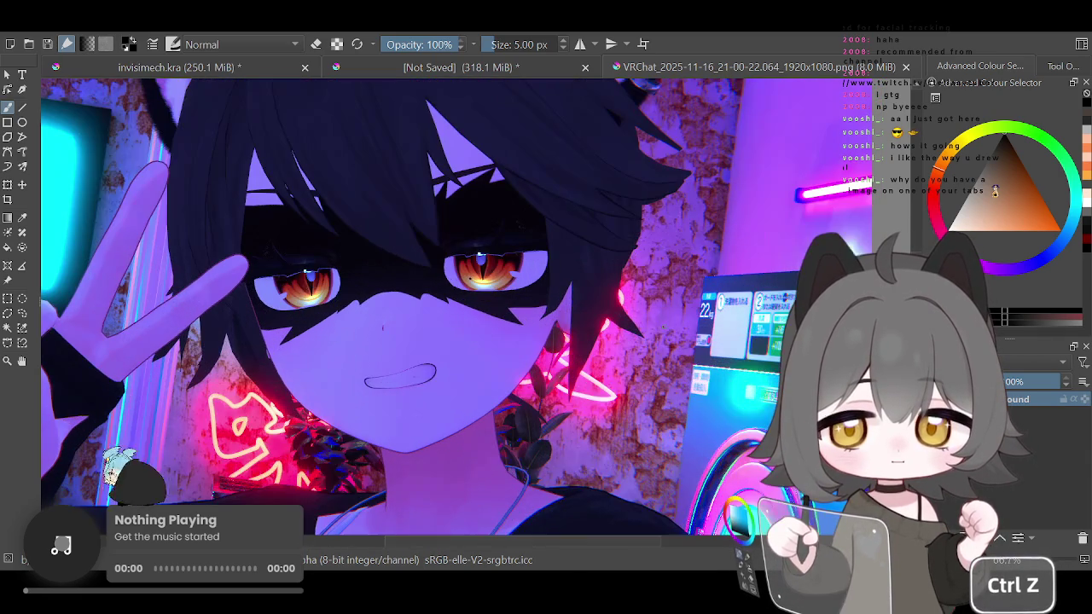
scroll(363, 252, "up", 1)
scroll(362, 251, "up", 1)
scroll(362, 252, "up", 1)
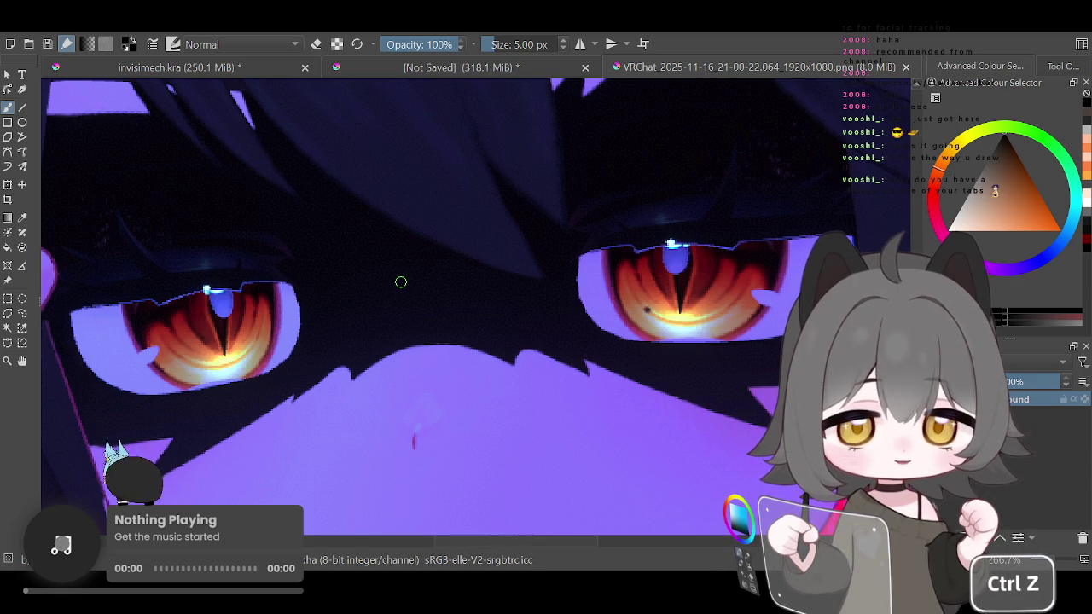
Keep zooming around the avatar screenshot, then return to the two-character drawing
scroll(397, 271, "down", 5)
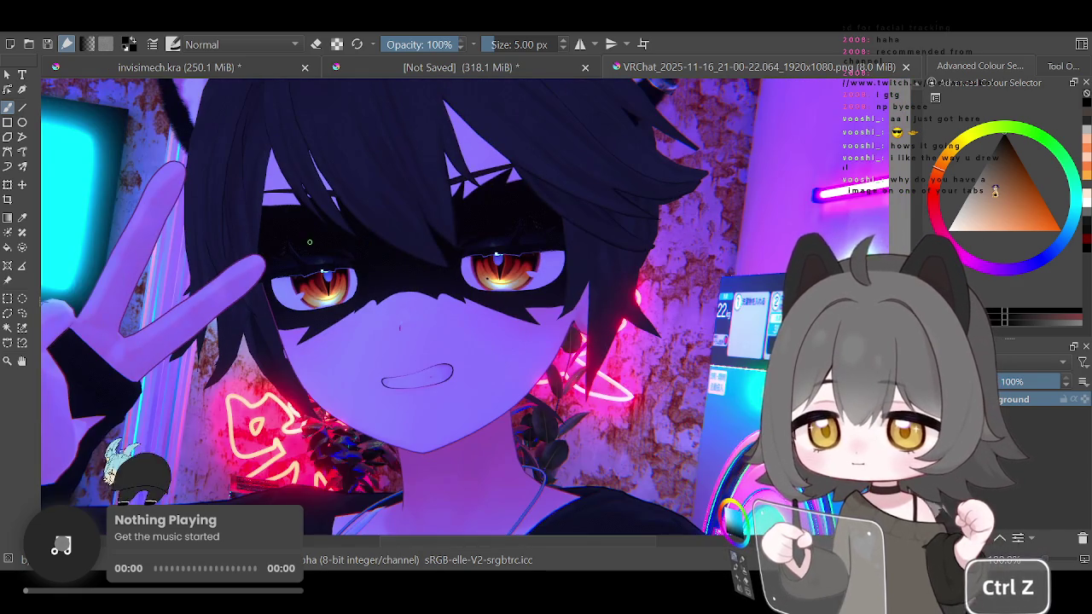
scroll(354, 278, "up", 4)
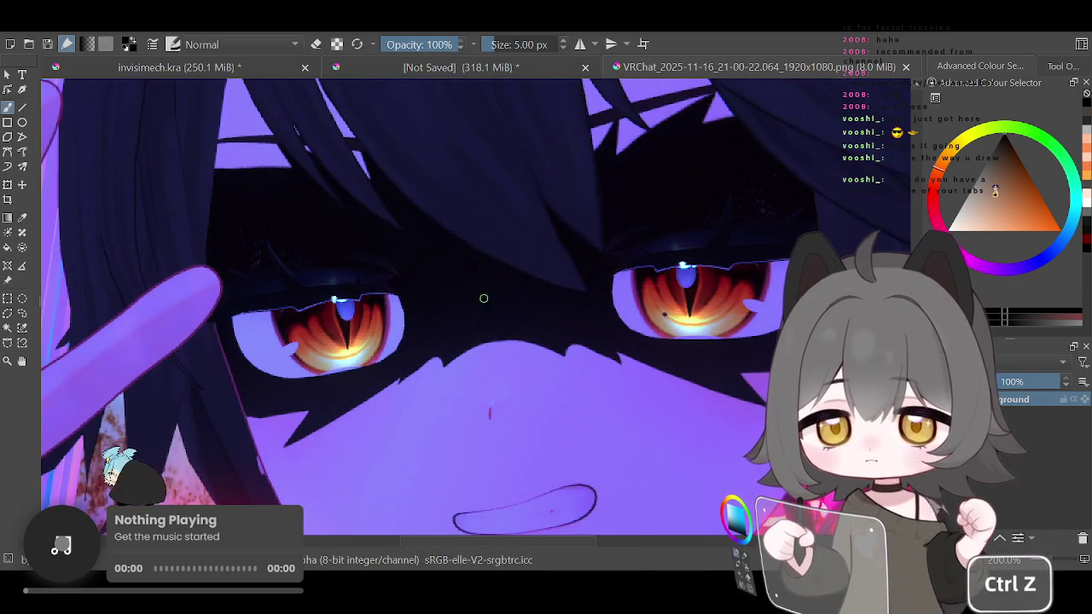
scroll(482, 290, "down", 3)
scroll(481, 285, "down", 2)
scroll(481, 285, "up", 1)
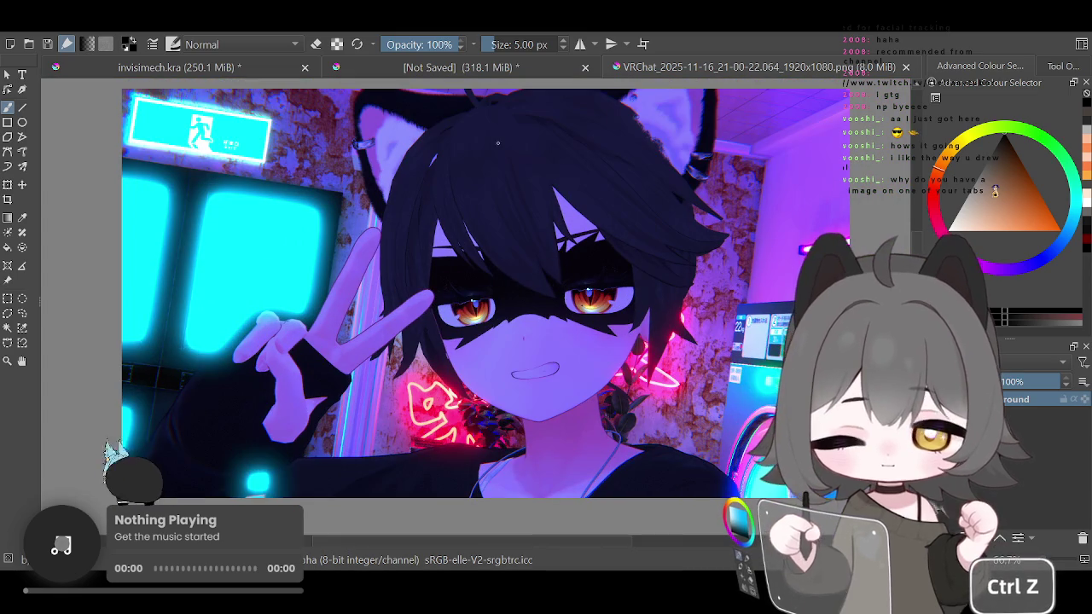
scroll(481, 284, "up", 1)
scroll(481, 285, "down", 2)
scroll(481, 285, "up", 2)
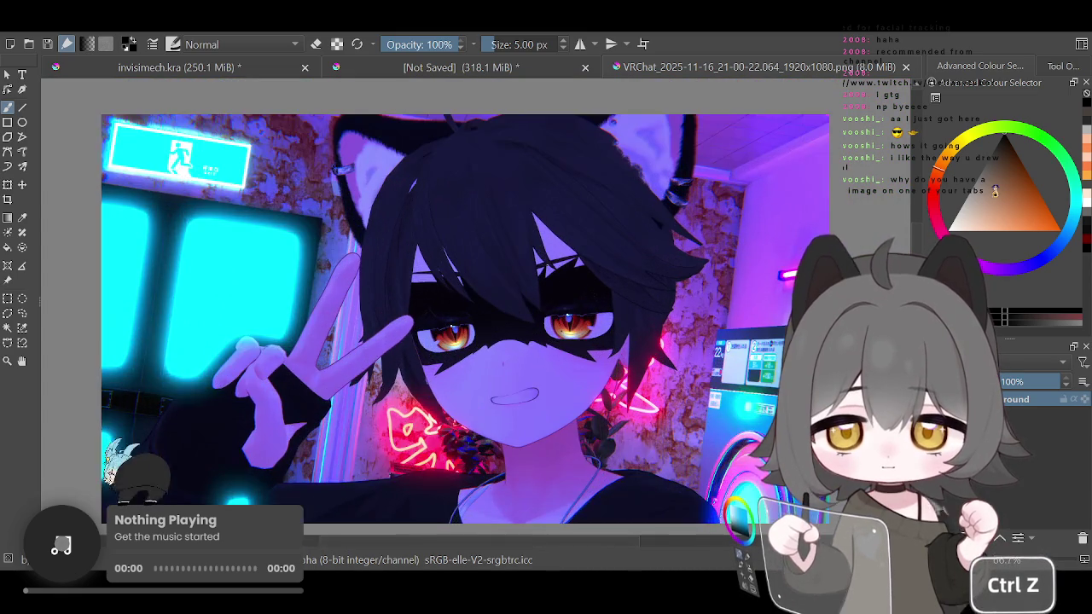
scroll(481, 285, "up", 1)
scroll(492, 217, "down", 1)
scroll(492, 216, "down", 2)
scroll(492, 216, "up", 1)
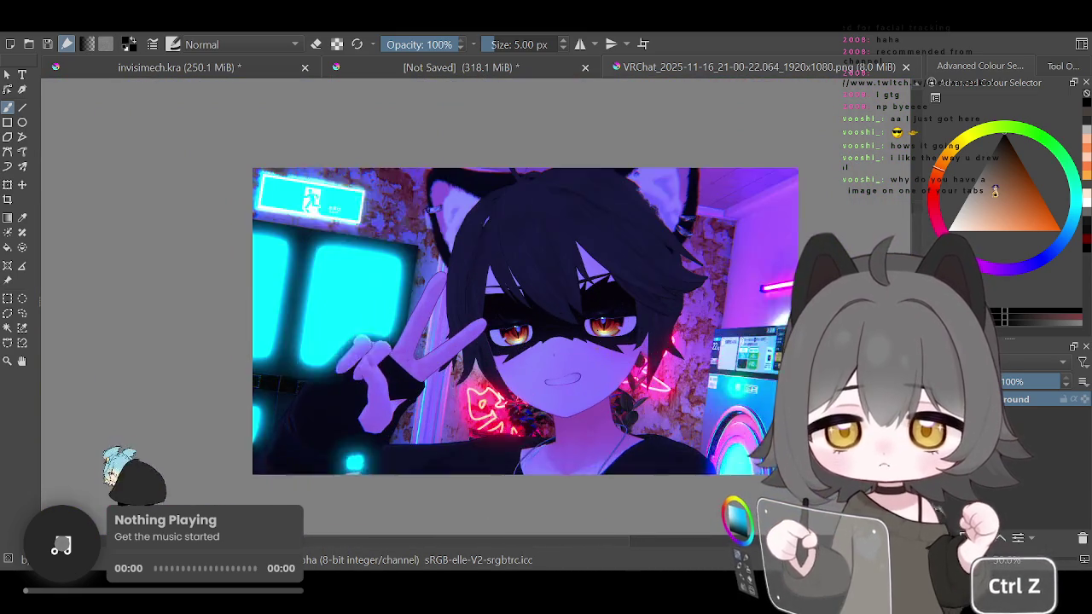
scroll(492, 217, "up", 1)
left_click(201, 68)
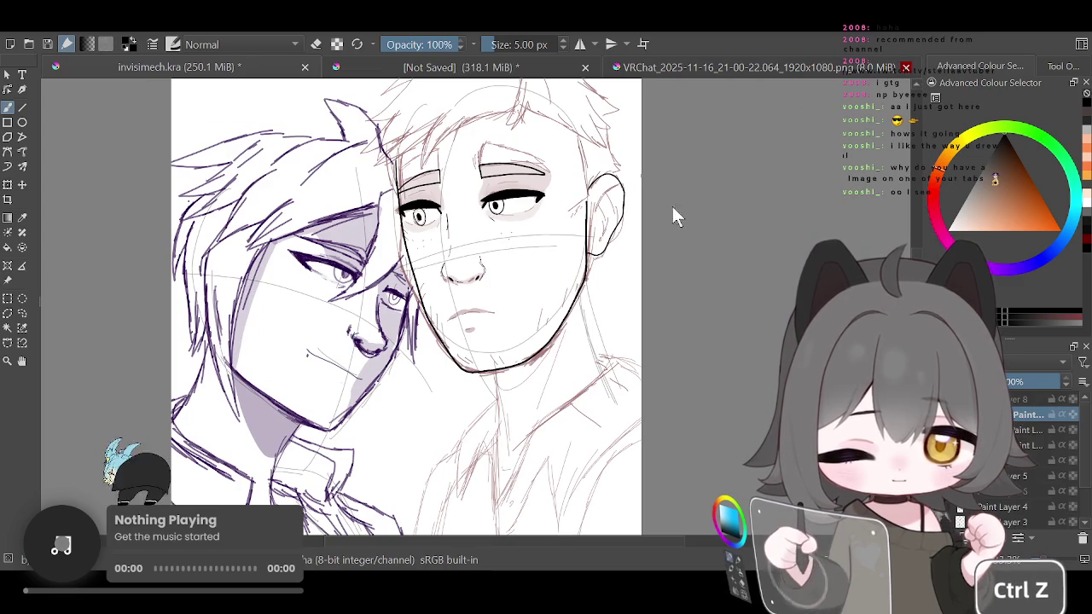
Close the VRChat screenshot document with Ctrl+W
key("ctrl+w")
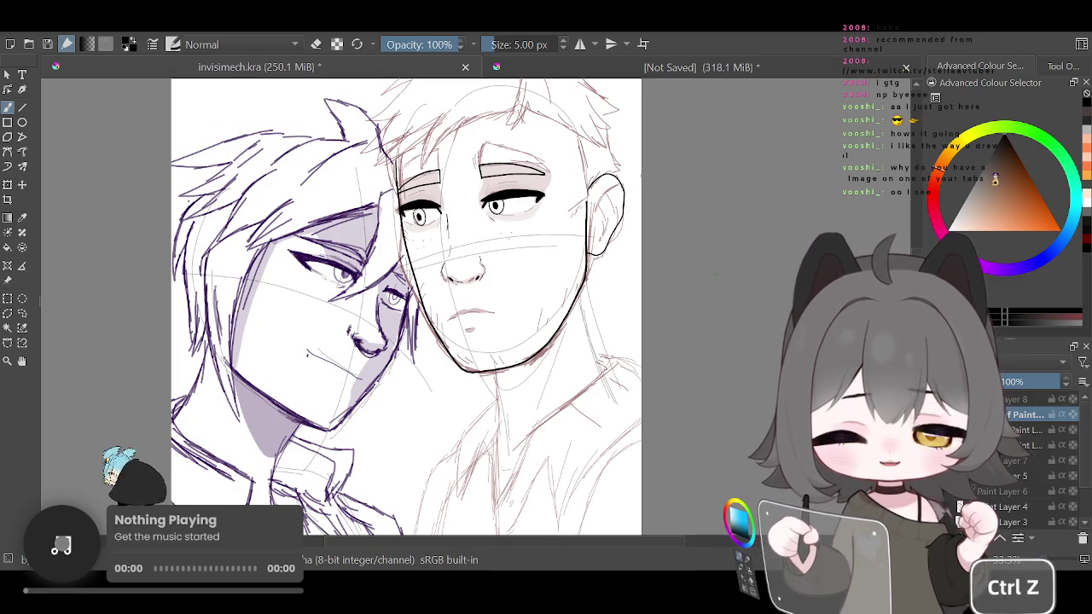